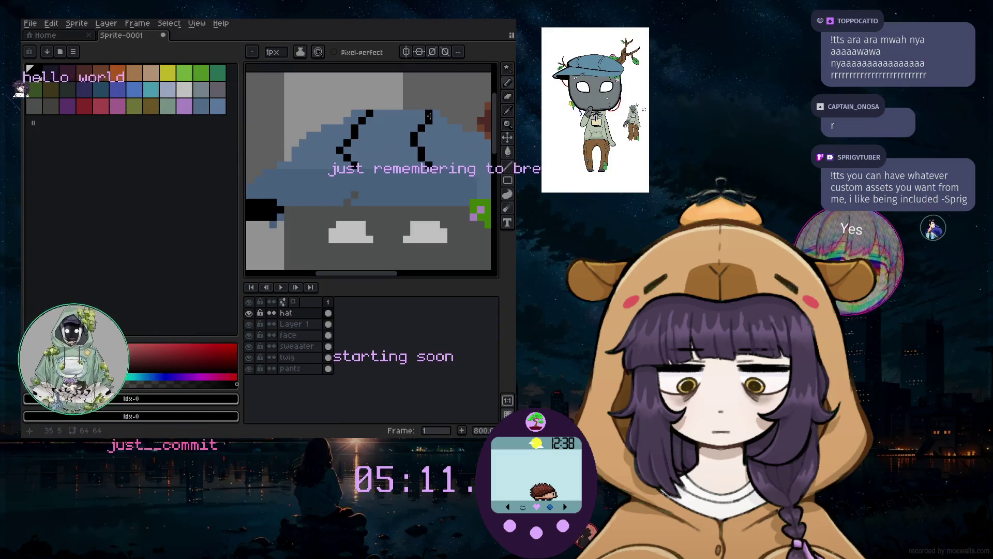
Zoom around the hat and take its blue as the drawing colour with the eyedropper
{"action": "scroll", "coordinate": [430, 116], "scroll_direction": "down", "scroll_amount": 5}
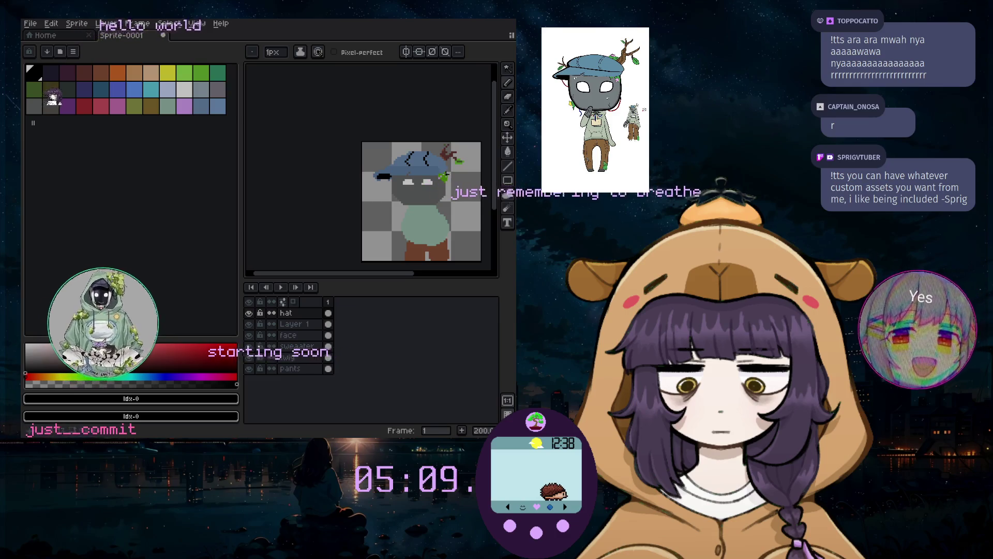
{"action": "scroll", "coordinate": [418, 209], "scroll_direction": "up", "scroll_amount": 5}
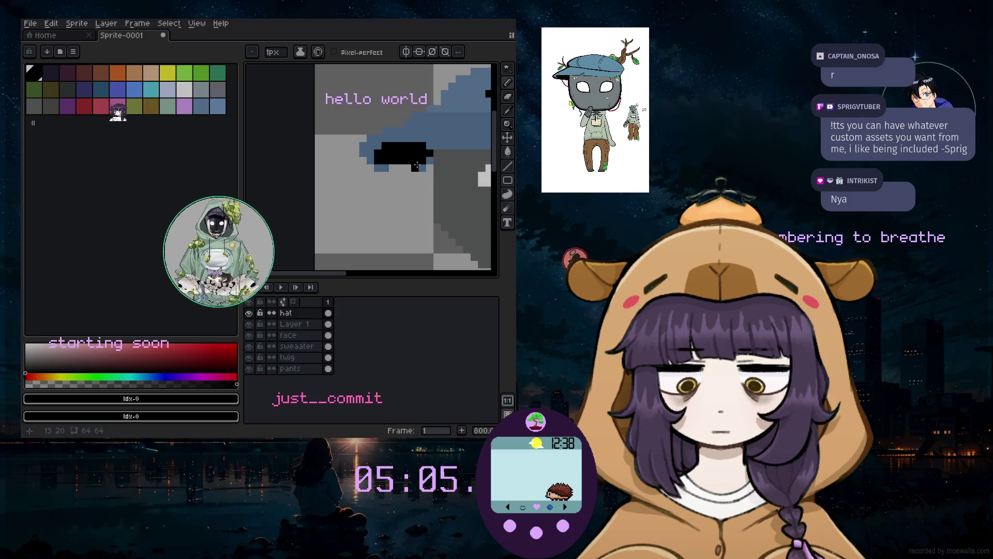
{"action": "scroll", "coordinate": [439, 145], "scroll_direction": "up", "scroll_amount": 2}
{"action": "scroll", "coordinate": [465, 124], "scroll_direction": "down", "scroll_amount": 2}
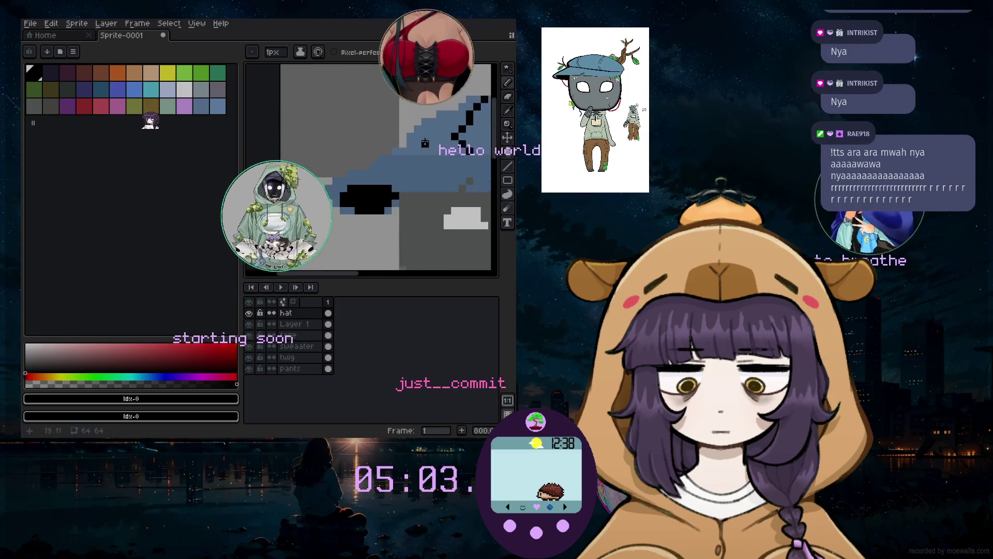
{"action": "left_click", "coordinate": [397, 210], "text": "alt"}
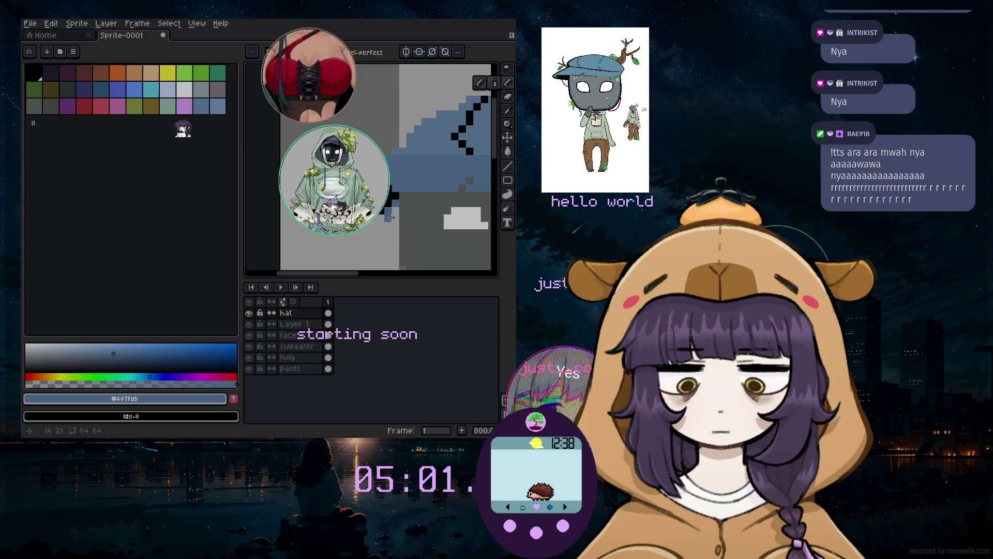
Choose red from the palette as the drawing colour
{"action": "scroll", "coordinate": [397, 210], "scroll_direction": "down", "scroll_amount": 4}
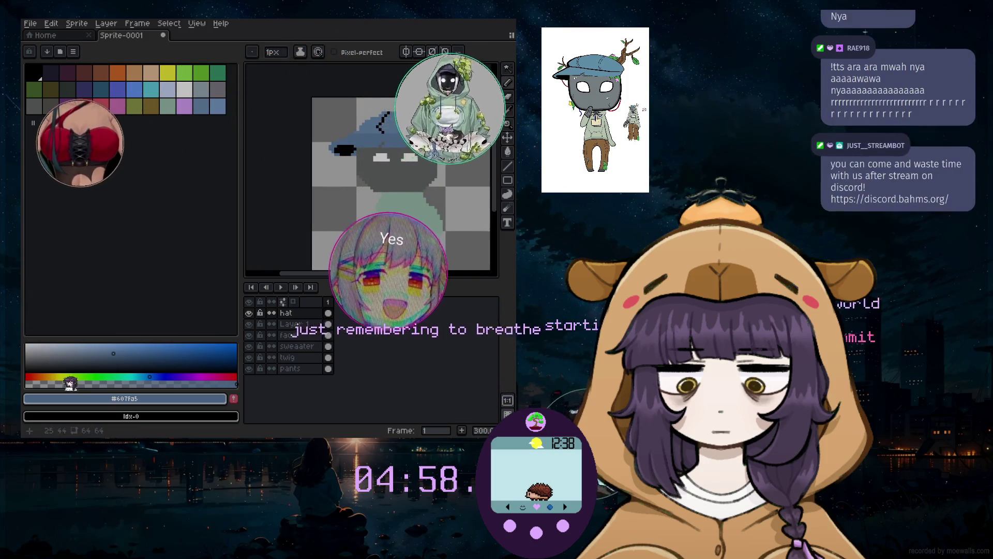
{"action": "scroll", "coordinate": [398, 220], "scroll_direction": "down", "scroll_amount": 1}
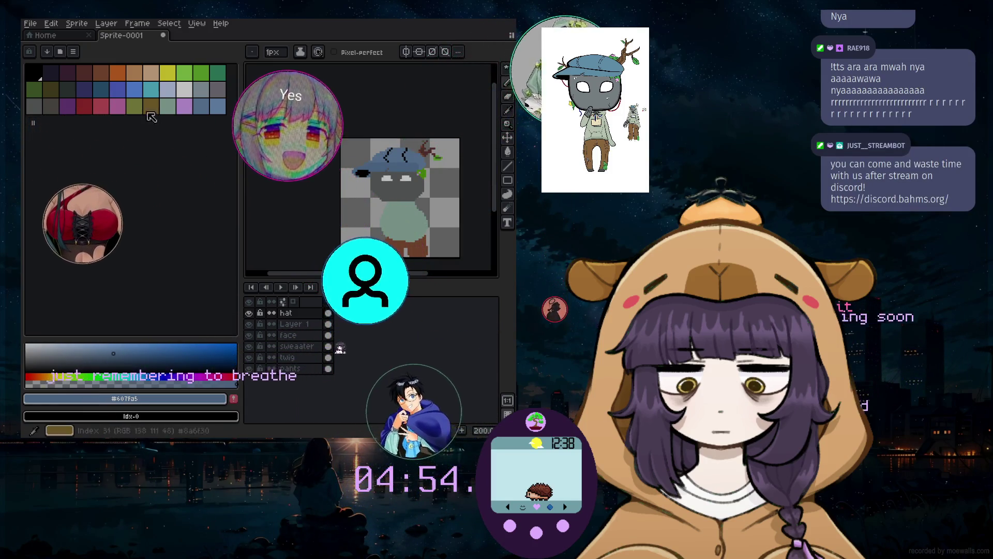
{"action": "left_click", "coordinate": [97, 112]}
On the face layer, pencil a short curved red line along the right edge of the head
{"action": "left_click", "coordinate": [288, 335]}
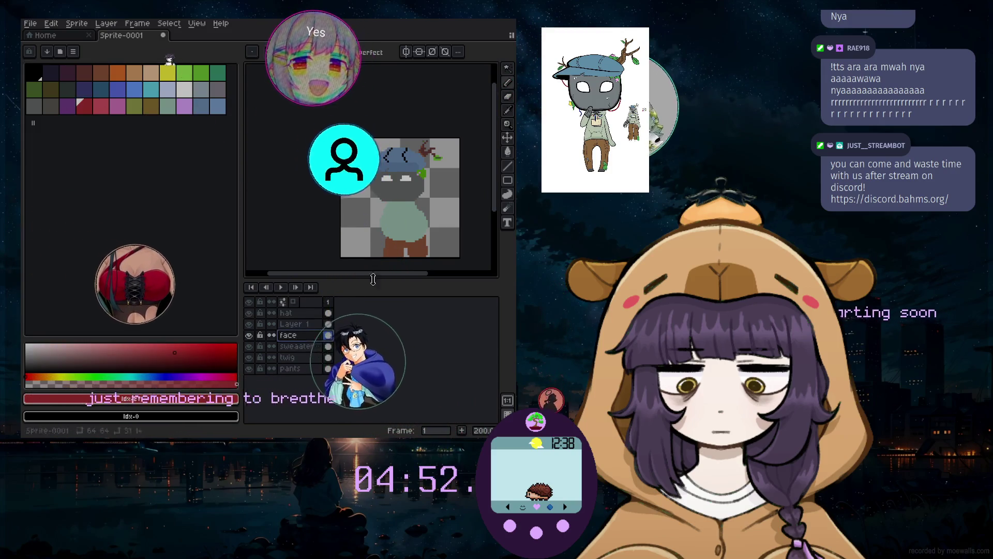
{"action": "scroll", "coordinate": [434, 207], "scroll_direction": "up", "scroll_amount": 3}
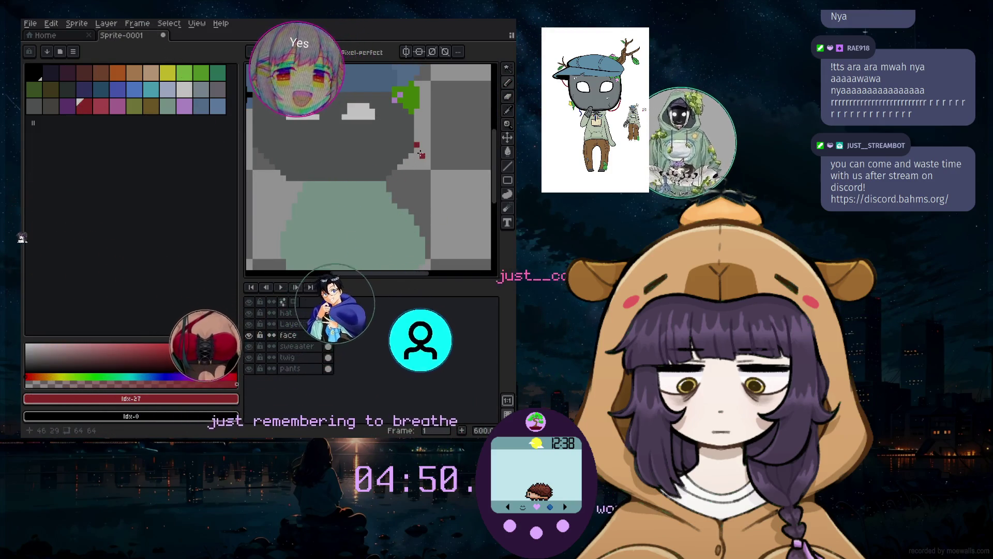
{"action": "left_click_drag", "start_coordinate": [422, 150], "coordinate": [420, 162]}
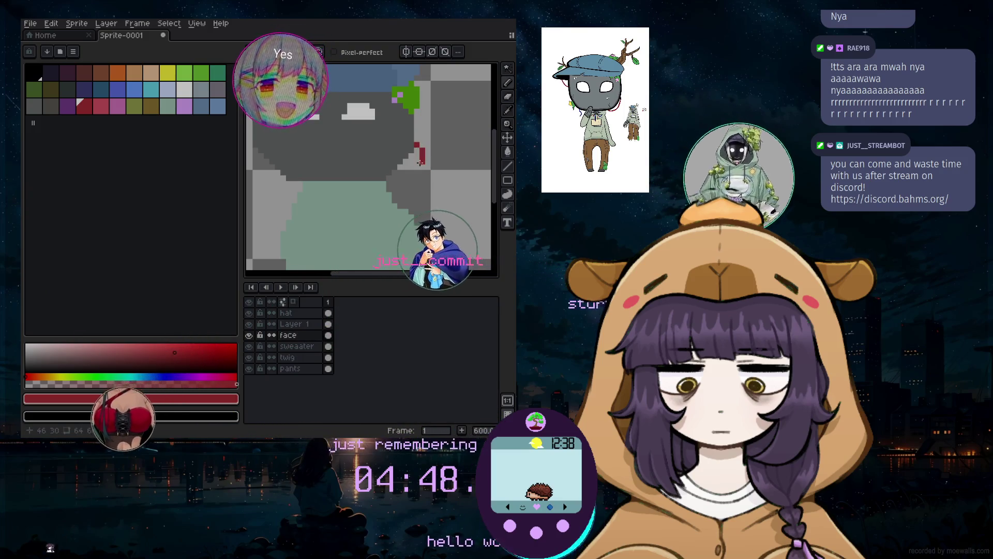
{"action": "left_click", "coordinate": [408, 166]}
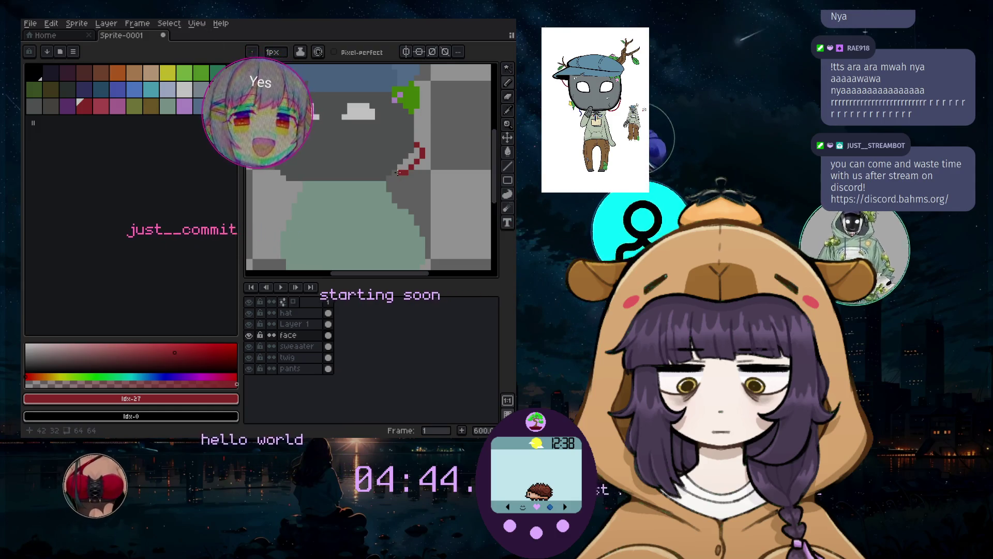
{"action": "scroll", "coordinate": [378, 202], "scroll_direction": "down", "scroll_amount": 3}
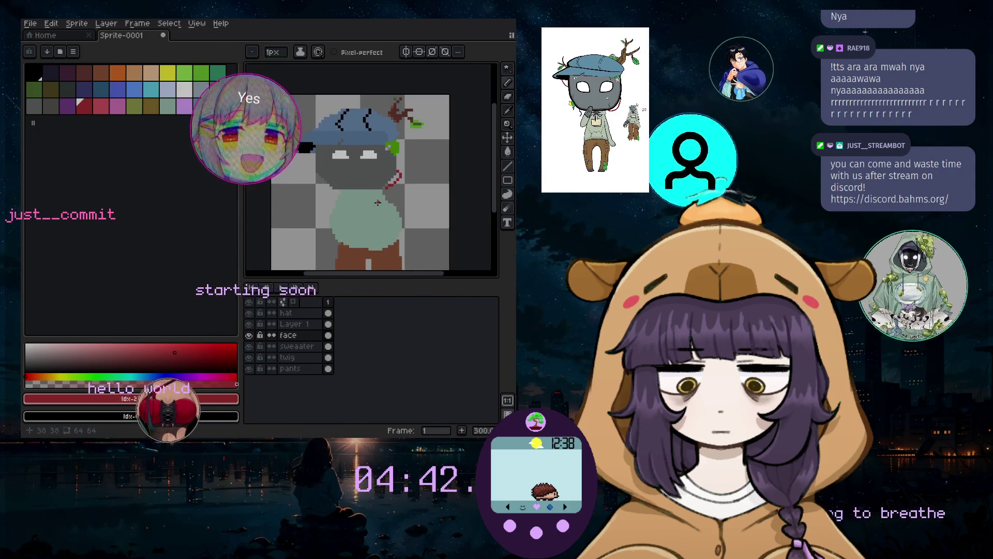
{"action": "scroll", "coordinate": [426, 167], "scroll_direction": "up", "scroll_amount": 6}
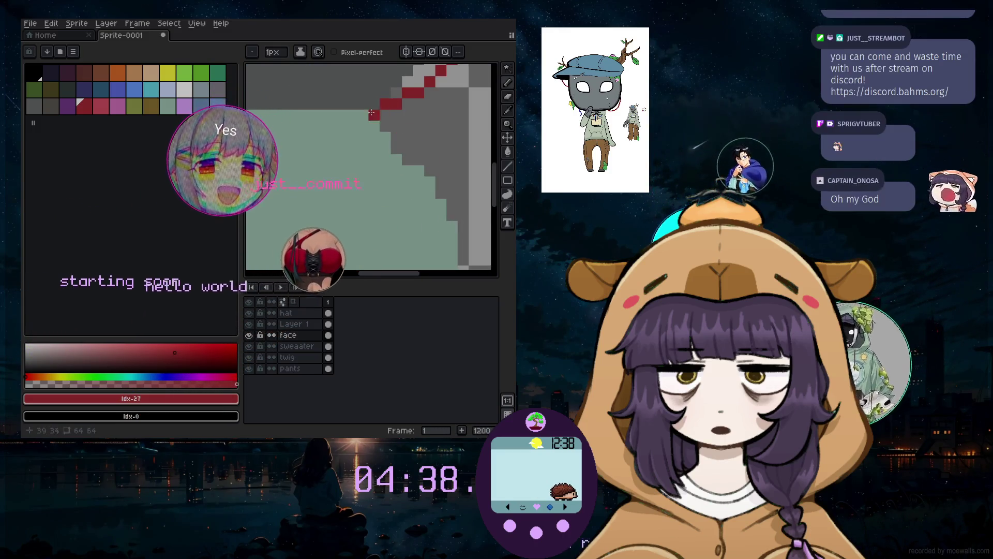
{"action": "scroll", "coordinate": [322, 149], "scroll_direction": "down", "scroll_amount": 5}
{"action": "scroll", "coordinate": [323, 149], "scroll_direction": "down", "scroll_amount": 2}
{"action": "left_click_drag", "start_coordinate": [363, 278], "coordinate": [353, 276]}
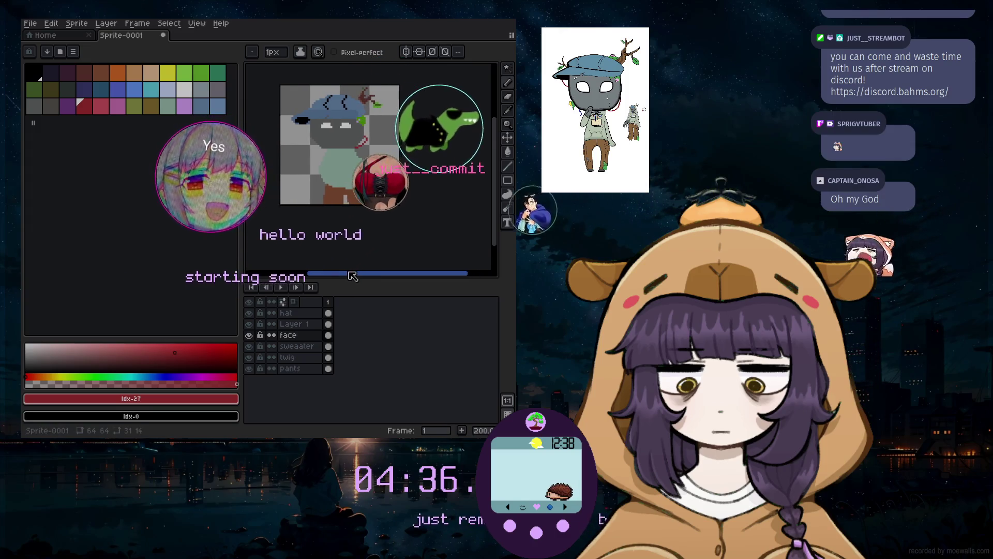
{"action": "scroll", "coordinate": [330, 162], "scroll_direction": "up", "scroll_amount": 2}
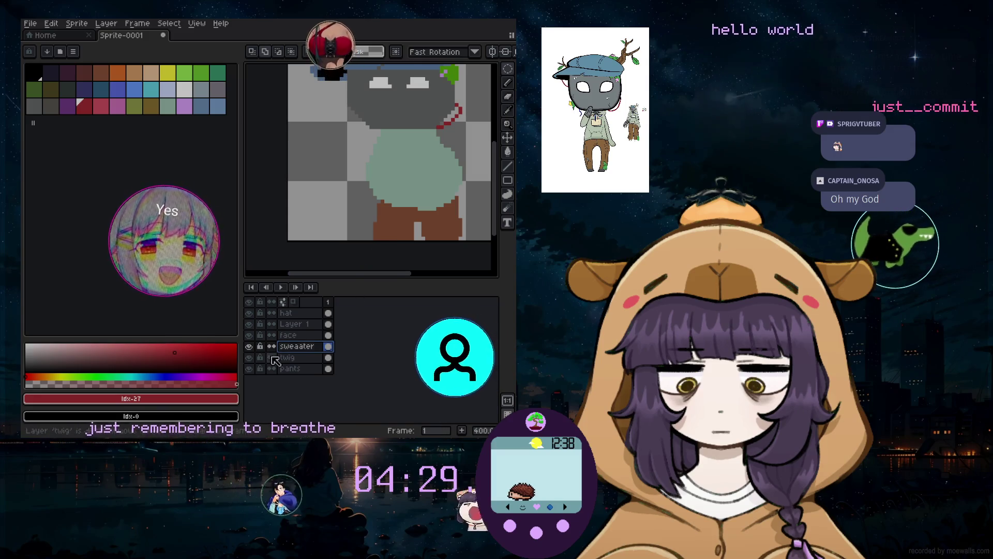
Check the sweater layer, then select an oval around the sweater and delete those pixels
{"action": "left_click", "coordinate": [249, 346]}
{"action": "left_click", "coordinate": [249, 346]}
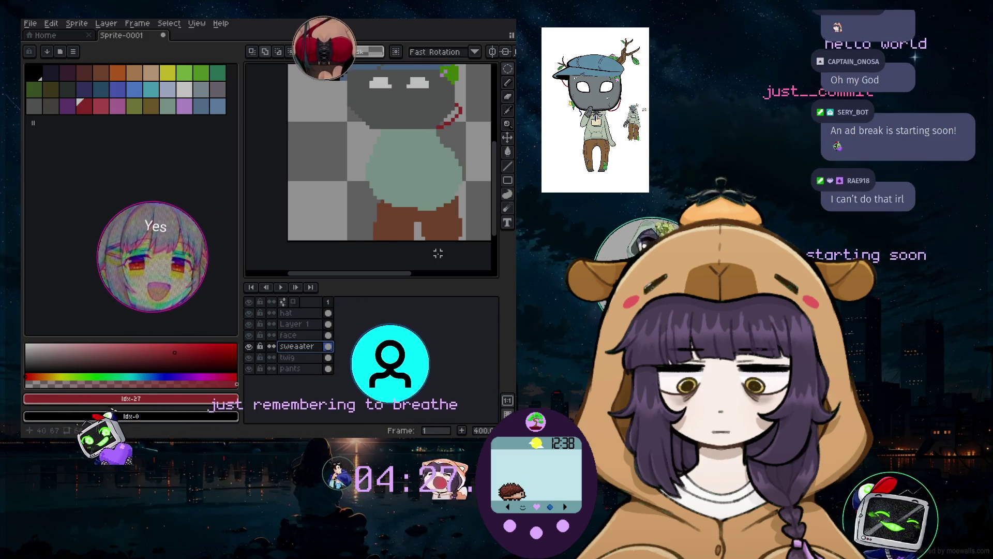
{"action": "left_click_drag", "start_coordinate": [335, 114], "coordinate": [479, 224]}
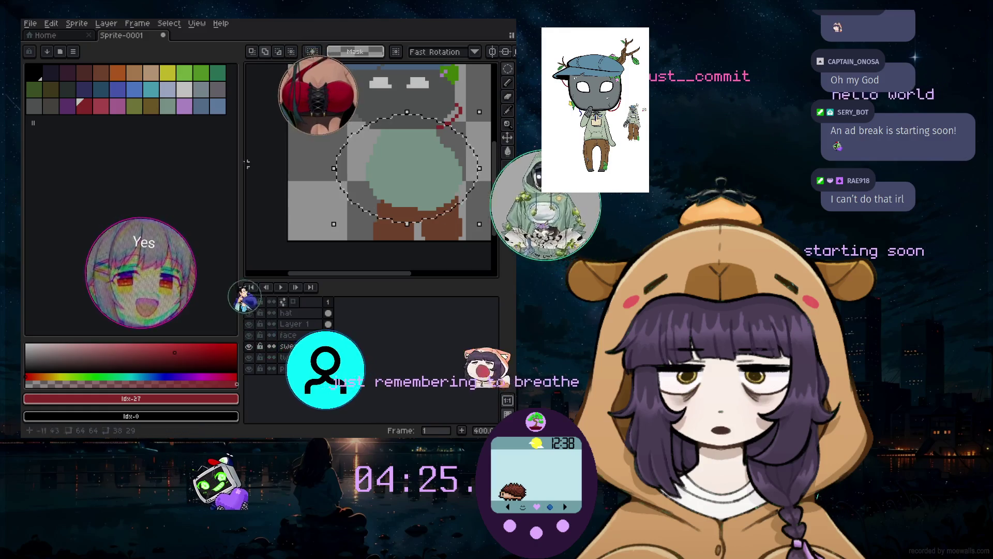
{"action": "key", "text": "Delete"}
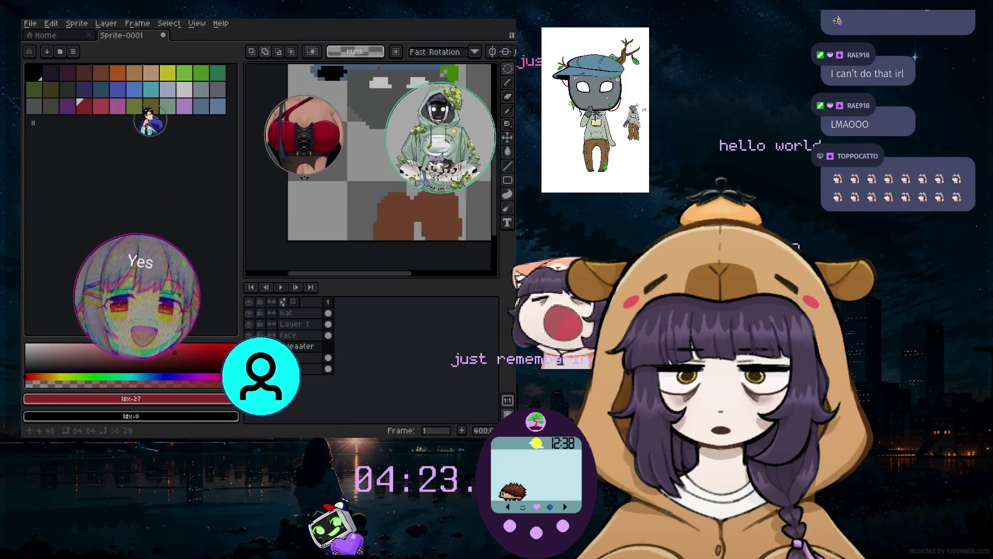
Pick the light grey at palette index 22 and return to the Pencil
{"action": "left_click", "coordinate": [201, 89]}
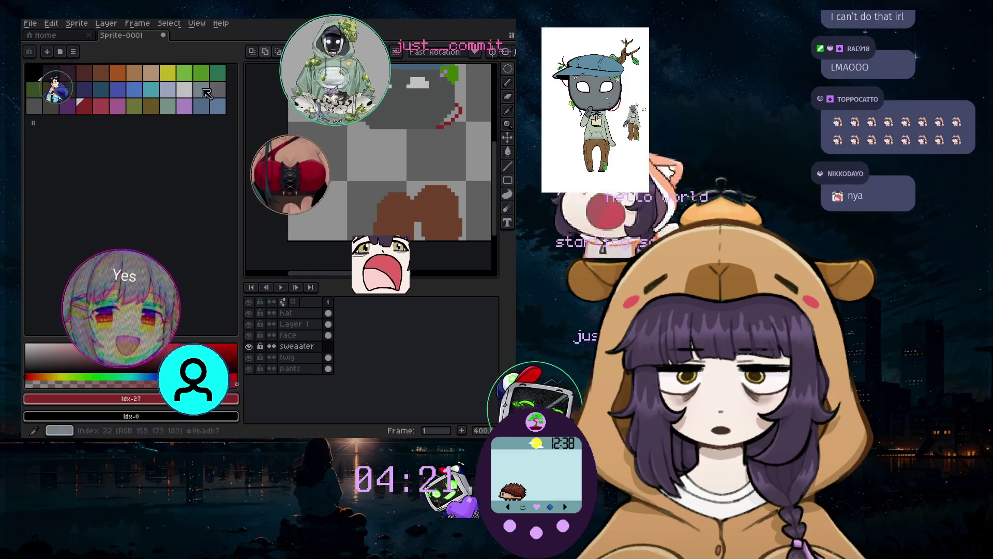
{"action": "key", "text": "b"}
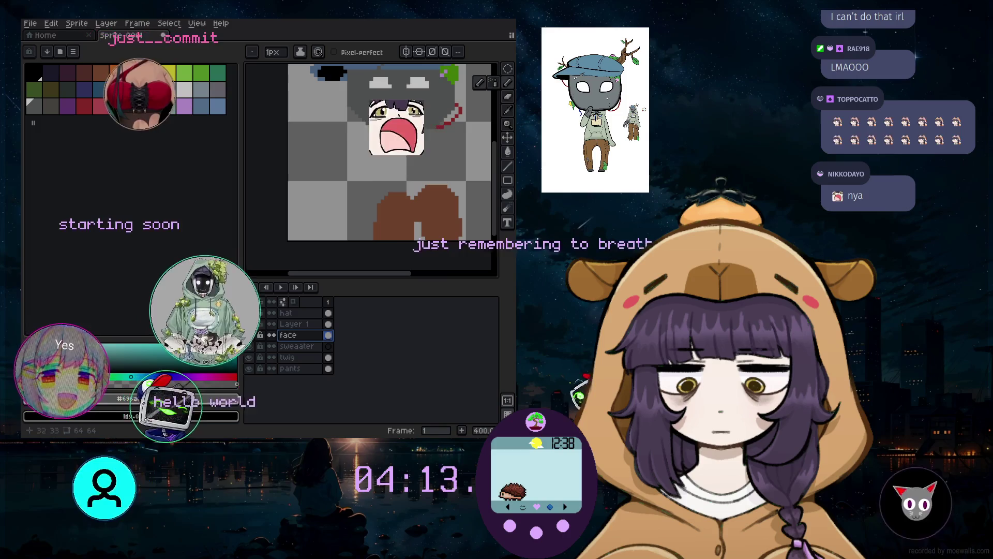
{"action": "scroll", "coordinate": [406, 132], "scroll_direction": "up", "scroll_amount": 6}
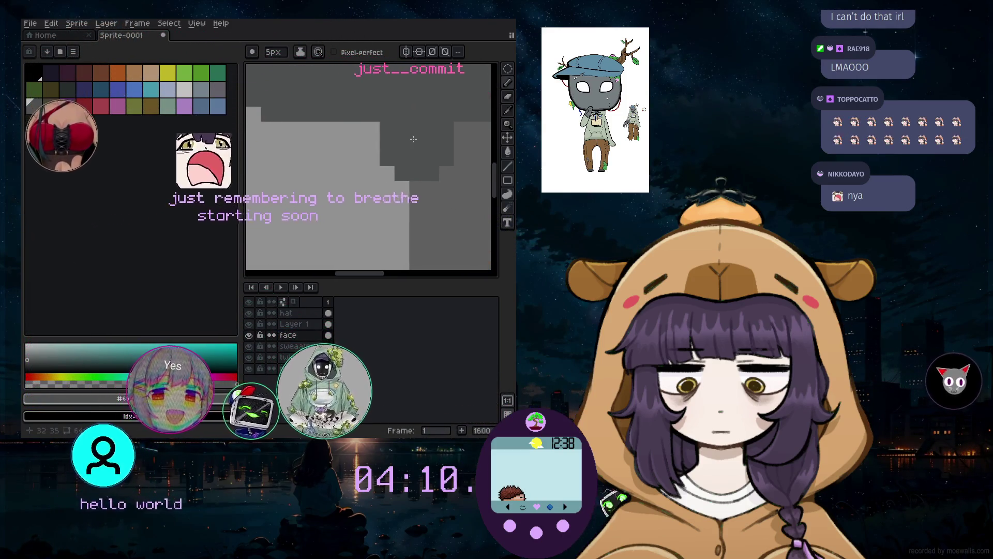
Paint teal-grey beneath the red line with a 4px brush
{"action": "scroll", "coordinate": [413, 140], "scroll_direction": "down", "scroll_amount": 5}
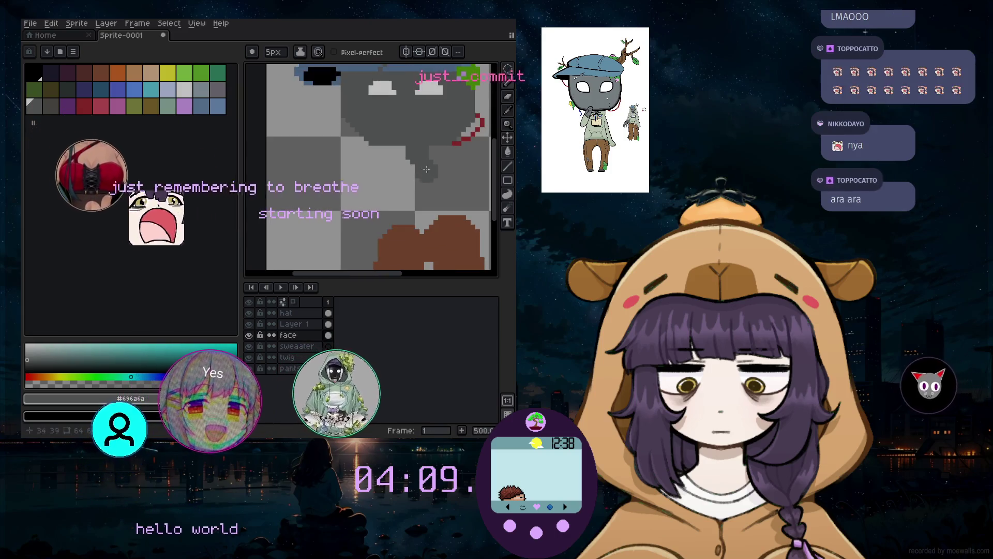
{"action": "left_click", "coordinate": [173, 103]}
{"action": "left_click", "coordinate": [459, 149]}
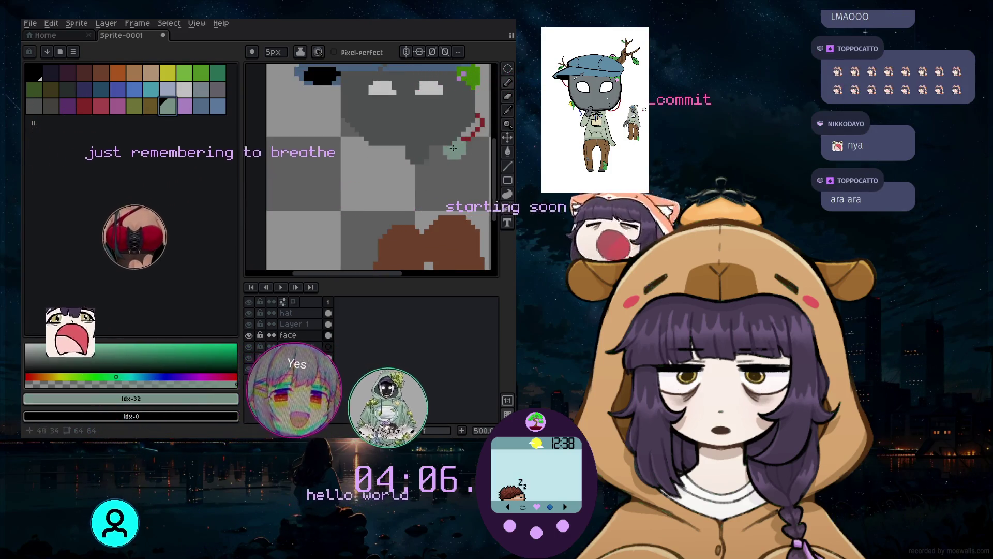
{"action": "scroll", "coordinate": [443, 176], "scroll_direction": "up", "scroll_amount": 3}
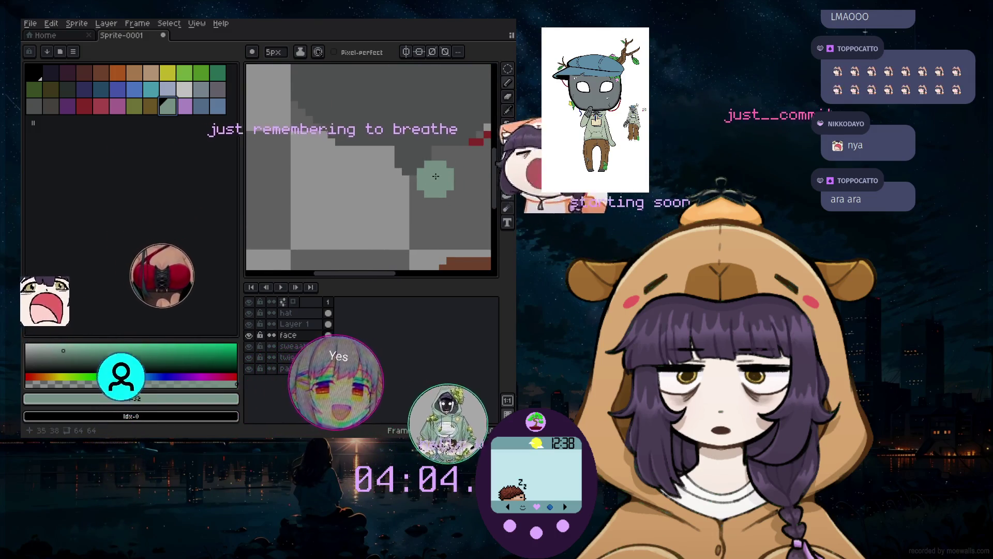
{"action": "key", "text": "minus"}
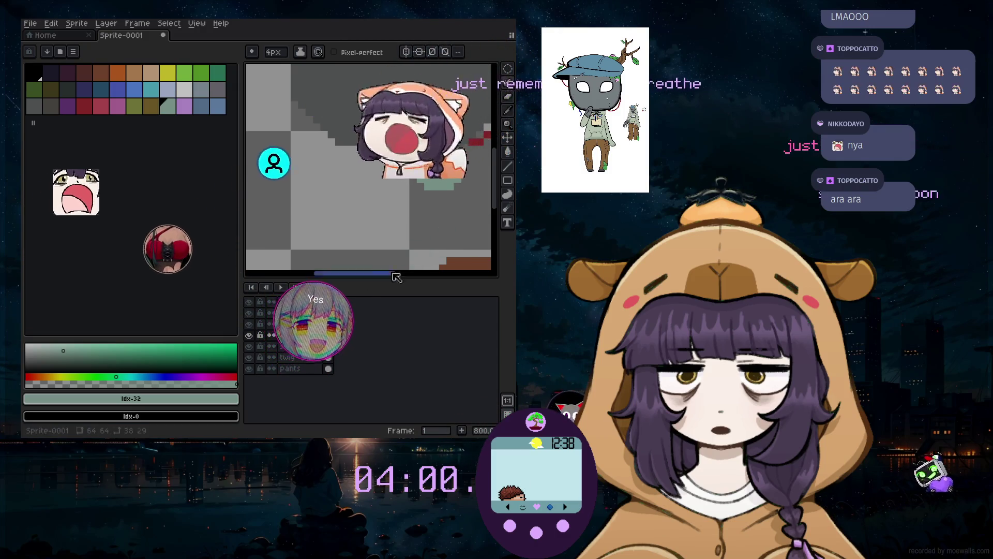
{"action": "scroll", "coordinate": [485, 203], "scroll_direction": "right", "scroll_amount": 3}
{"action": "left_click_drag", "start_coordinate": [306, 178], "coordinate": [368, 160]}
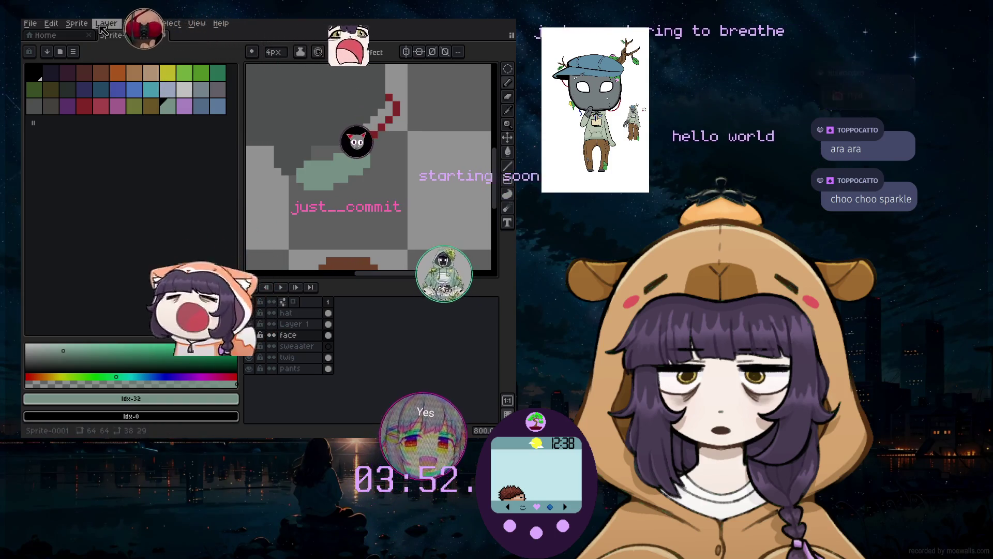
On the sweater layer, pick a new sage green (#749487) sweater colour
{"action": "left_click", "coordinate": [296, 347]}
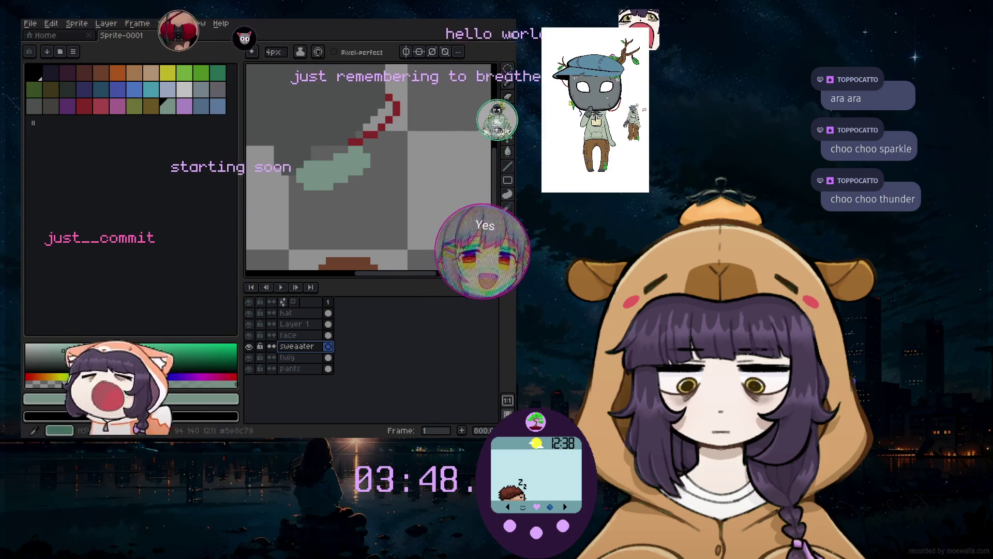
{"action": "left_click", "coordinate": [73, 351]}
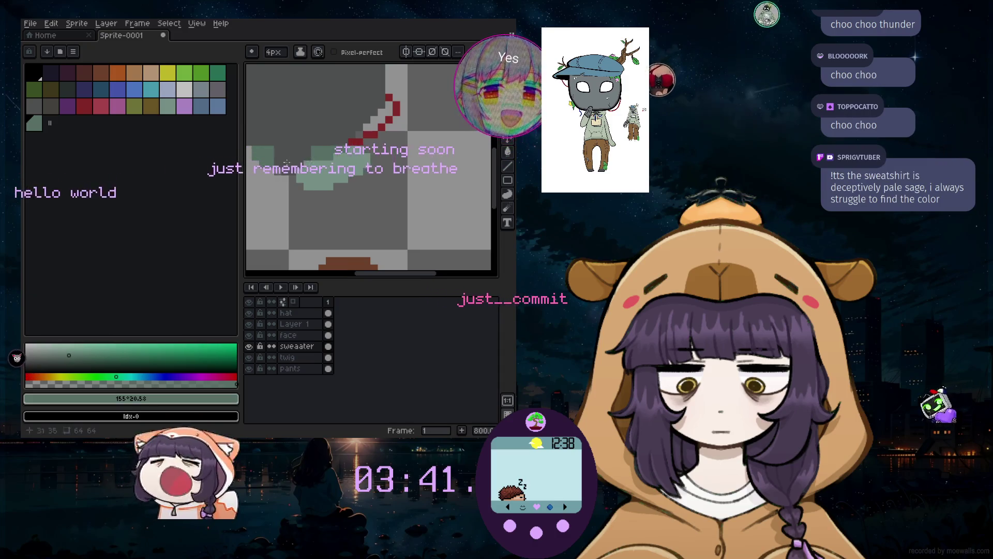
{"action": "left_click_drag", "start_coordinate": [363, 275], "coordinate": [325, 275]}
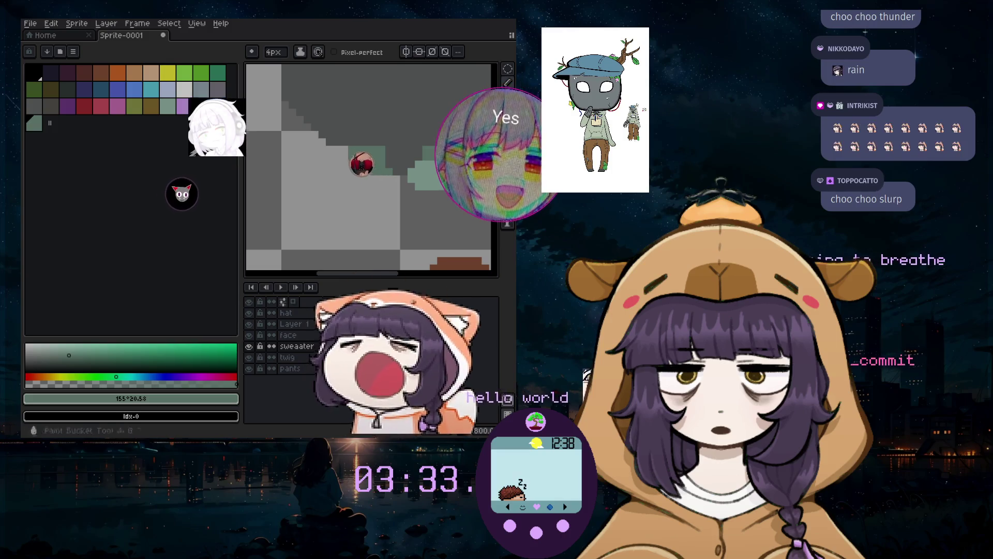
Sample the sweater green and fill the collar notch, undoing a misplaced stroke
{"action": "key", "text": "i"}
{"action": "key", "text": "b"}
{"action": "left_click", "coordinate": [394, 181]}
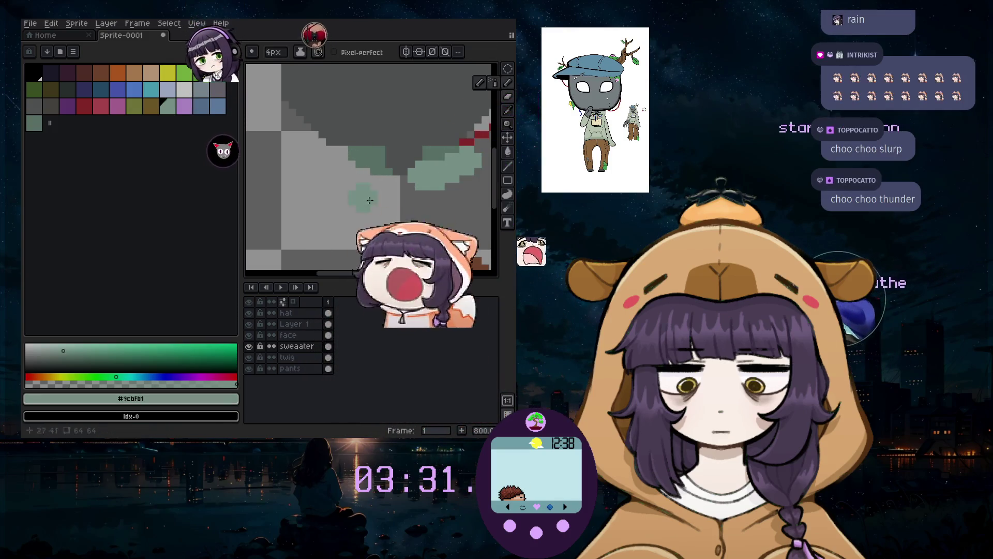
{"action": "key", "text": "ctrl+z"}
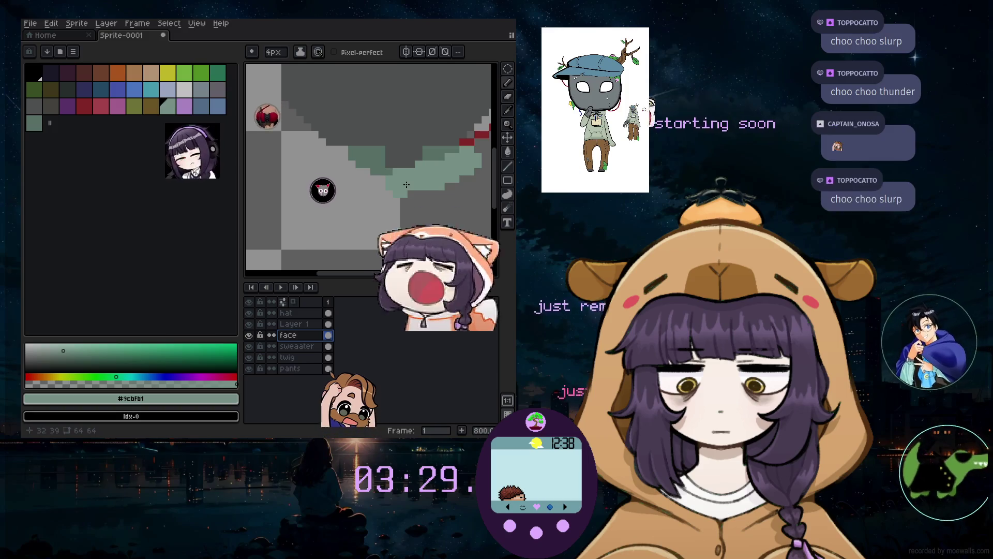
{"action": "left_click_drag", "start_coordinate": [369, 190], "coordinate": [378, 183]}
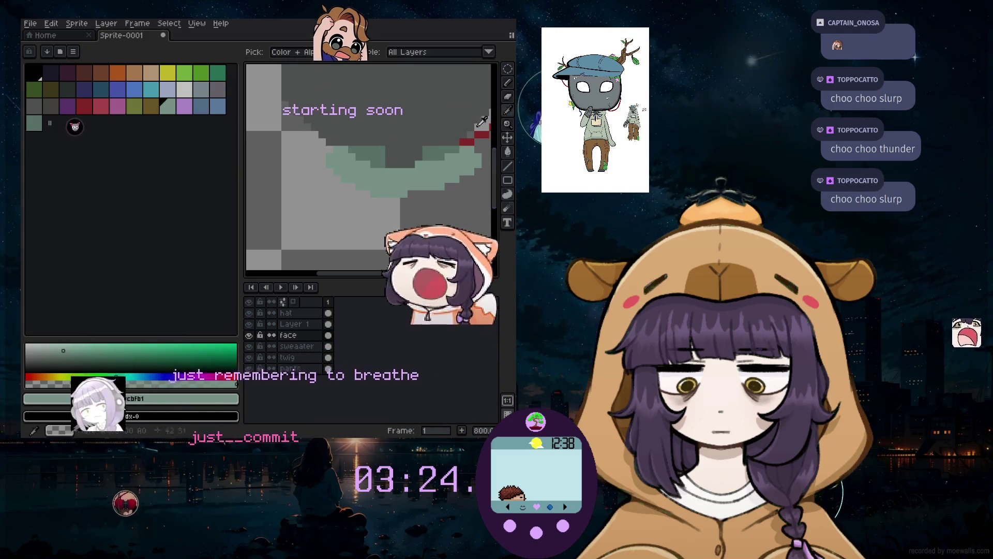
Sample the red and extend the cord three pixels down the chest
{"action": "left_click", "coordinate": [471, 142]}
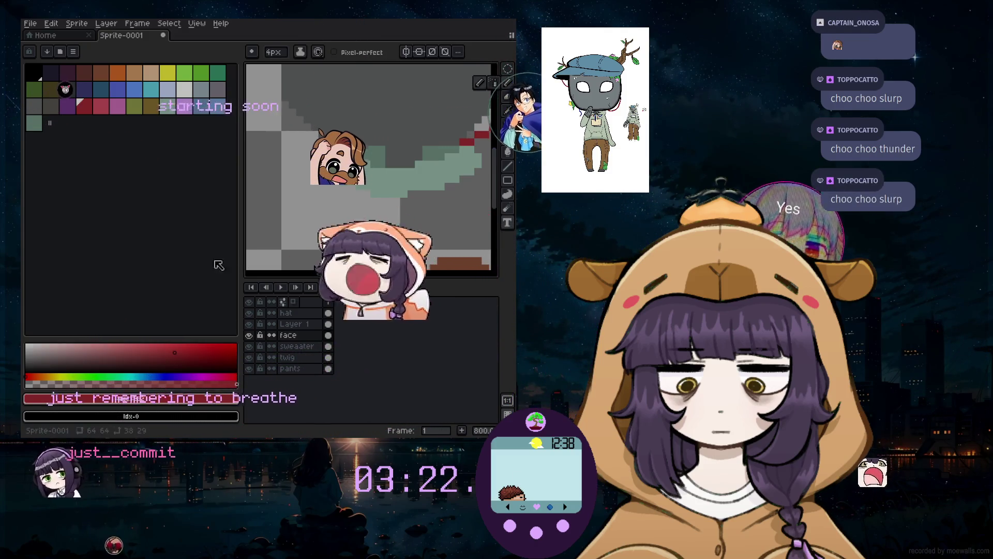
{"action": "scroll", "coordinate": [390, 202], "scroll_direction": "up", "scroll_amount": 4}
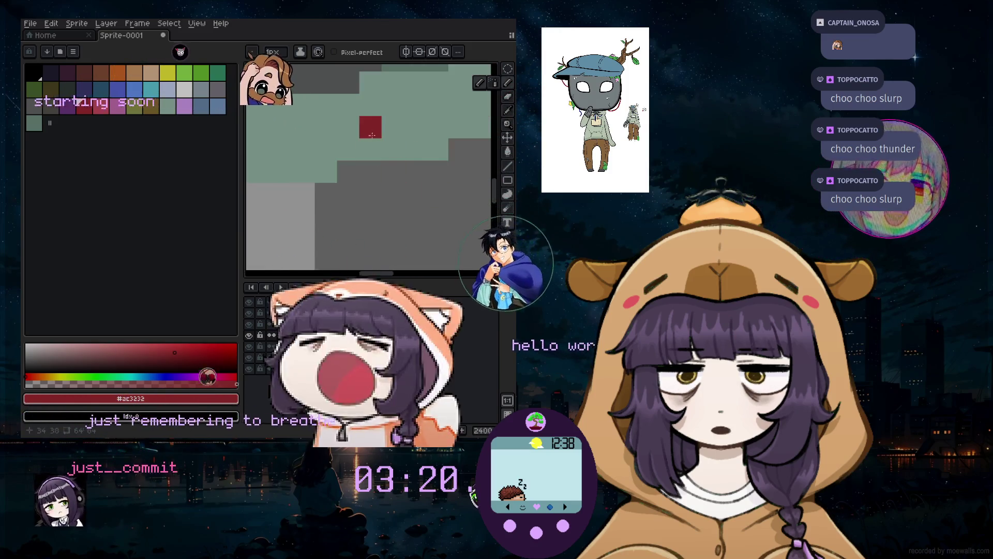
{"action": "left_click", "coordinate": [393, 171]}
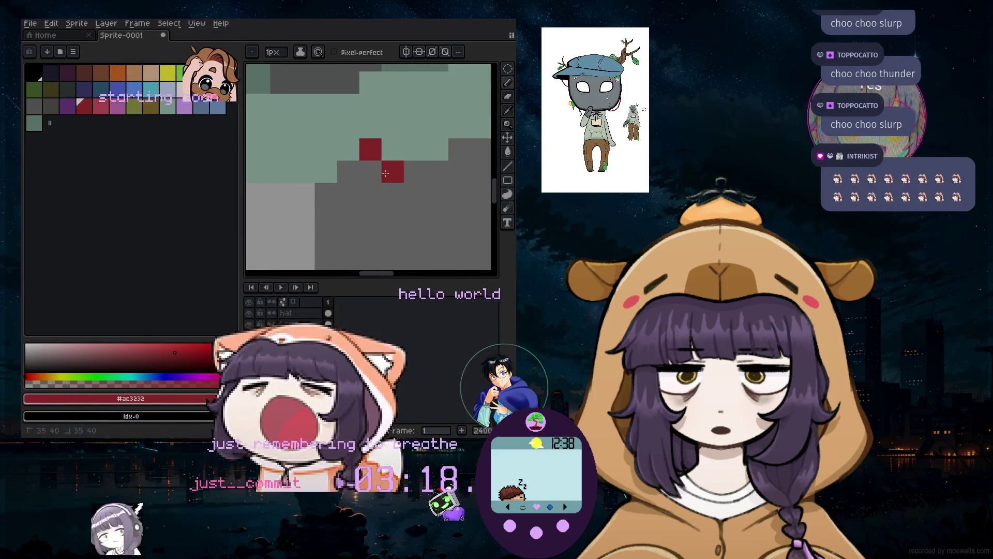
{"action": "left_click", "coordinate": [392, 194]}
{"action": "left_click", "coordinate": [381, 208]}
{"action": "scroll", "coordinate": [351, 226], "scroll_direction": "down", "scroll_amount": 6}
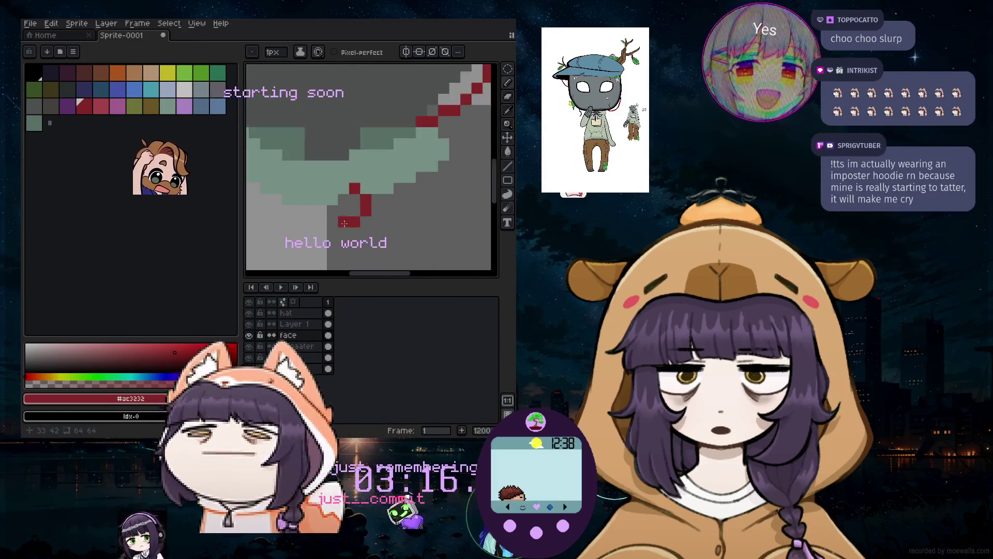
Choose blue from the palette as the drawing colour
{"action": "key", "text": "i"}
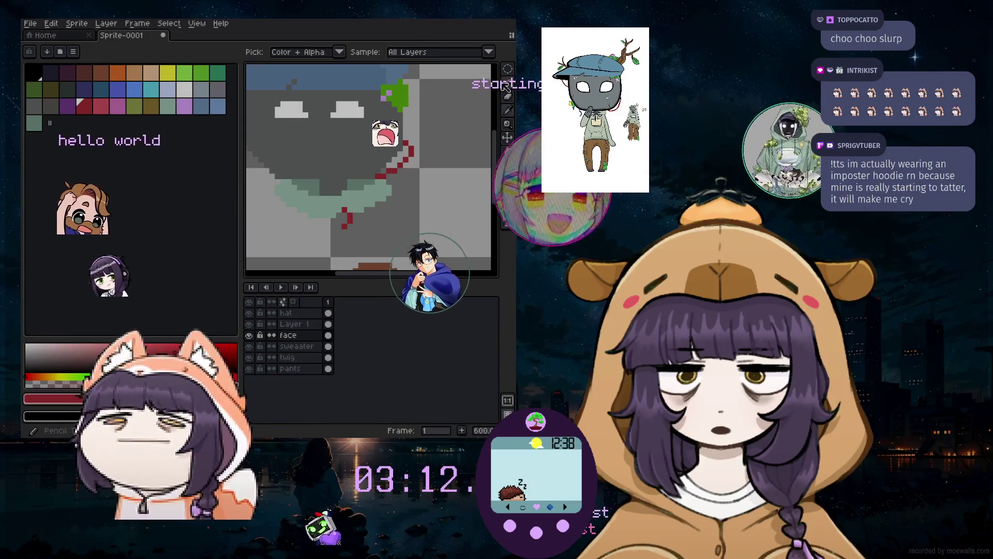
{"action": "key", "text": "b"}
{"action": "left_click", "coordinate": [119, 92]}
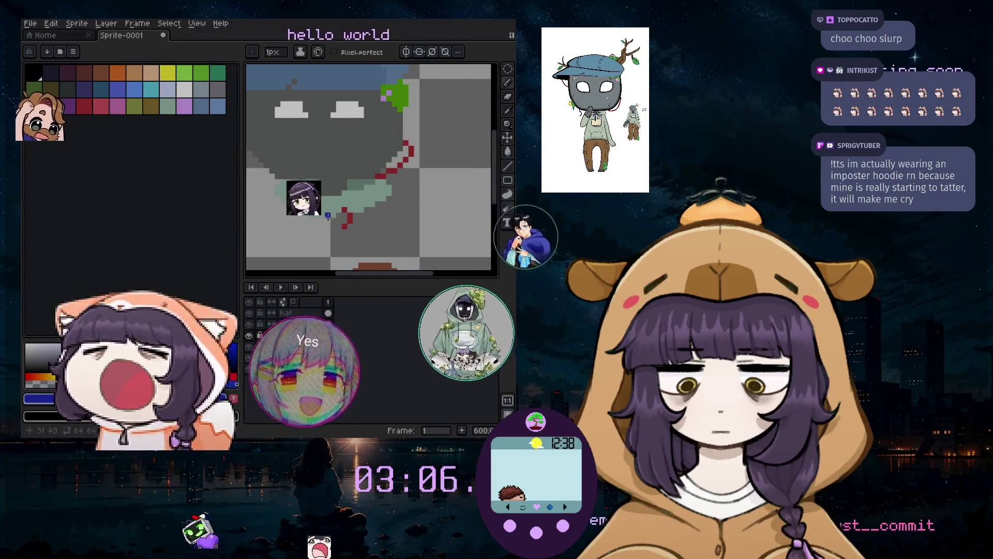
Place blue pixels on the sweater front beside the red cord, undoing one
{"action": "scroll", "coordinate": [328, 216], "scroll_direction": "up", "scroll_amount": 4}
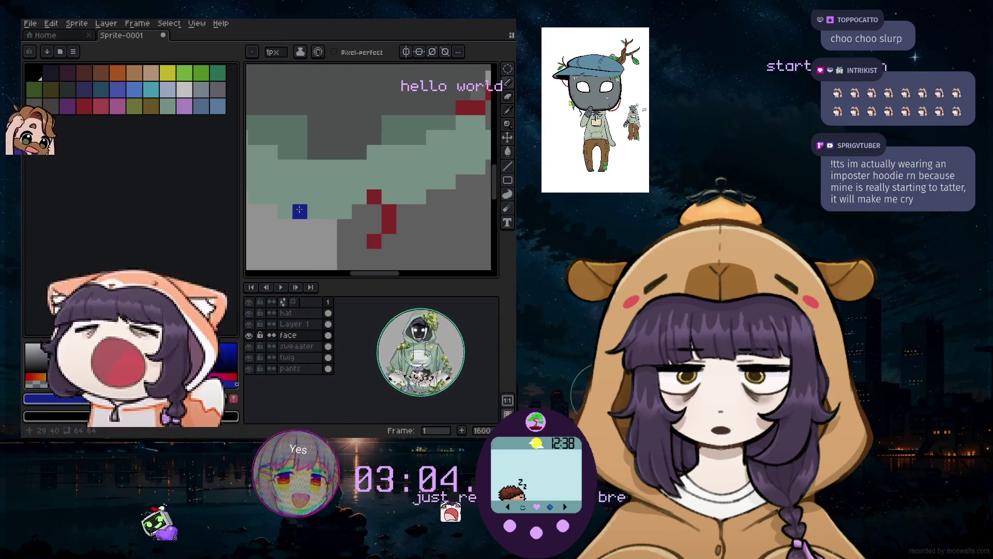
{"action": "left_click", "coordinate": [316, 255]}
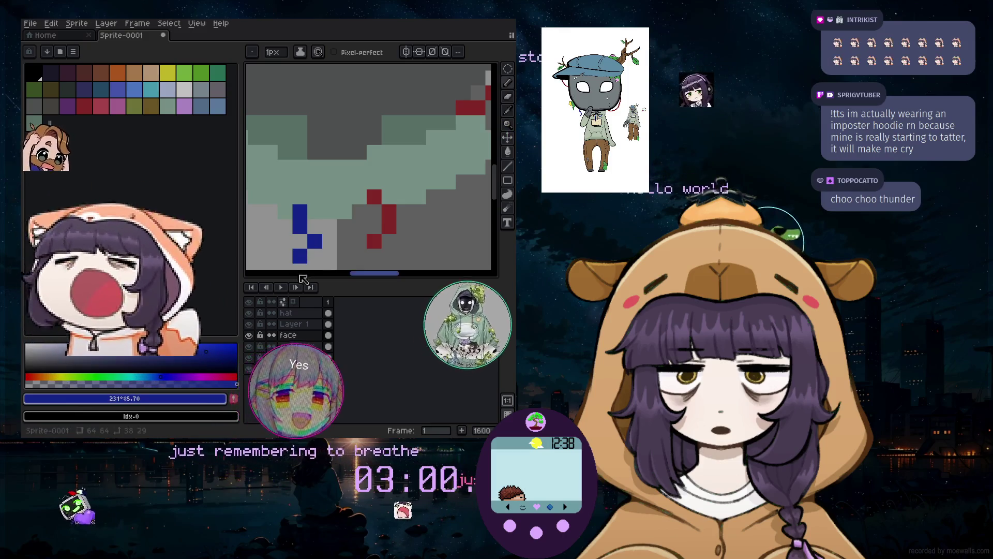
{"action": "scroll", "coordinate": [352, 254], "scroll_direction": "down", "scroll_amount": 3}
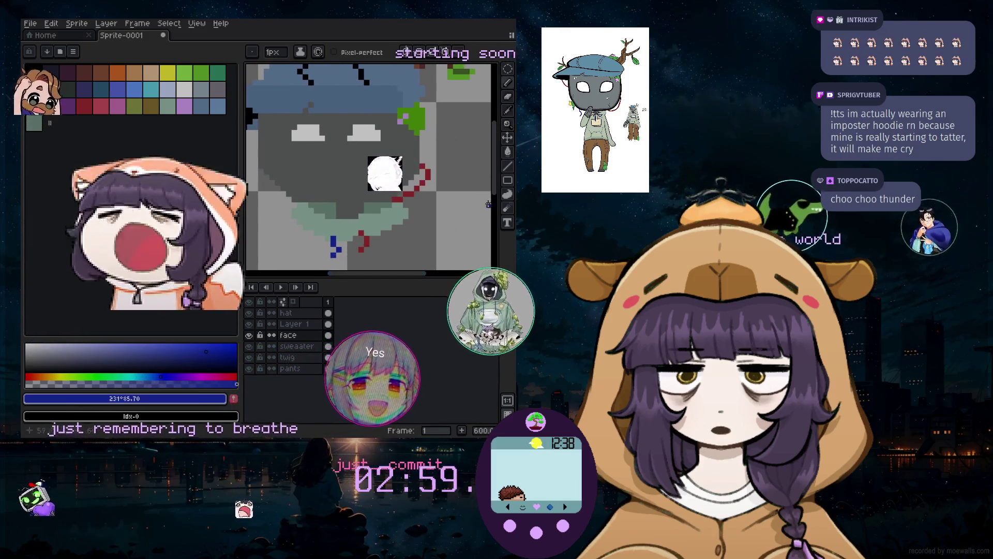
{"action": "scroll", "coordinate": [323, 213], "scroll_direction": "up", "scroll_amount": 4}
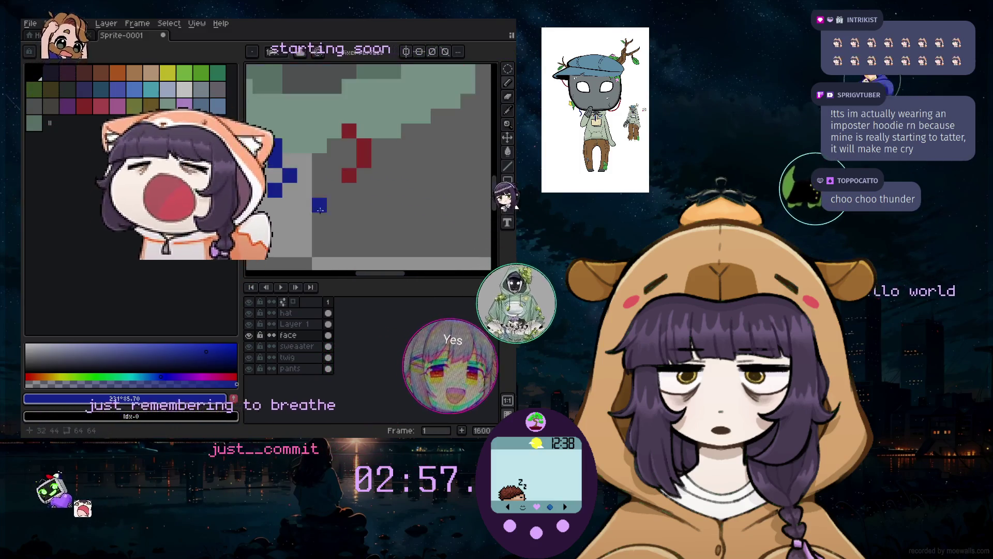
{"action": "key", "text": "ctrl+z"}
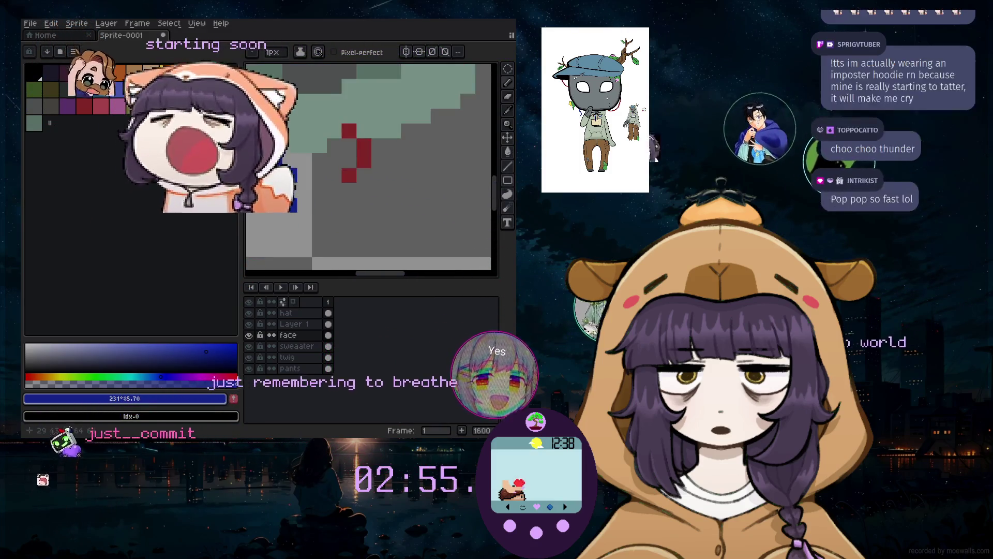
{"action": "left_click", "coordinate": [406, 141]}
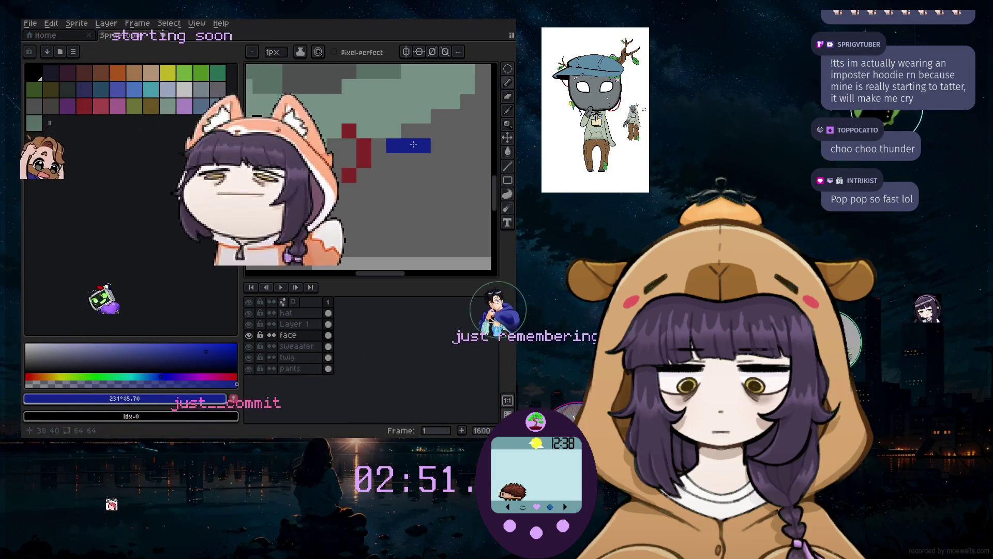
{"action": "scroll", "coordinate": [493, 126], "scroll_direction": "down", "scroll_amount": 5}
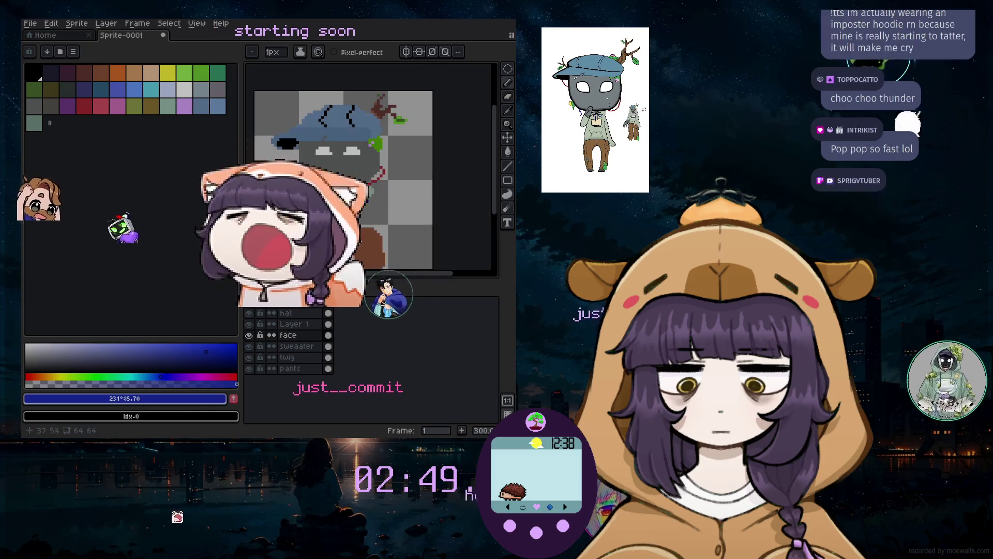
{"action": "scroll", "coordinate": [361, 227], "scroll_direction": "up", "scroll_amount": 1}
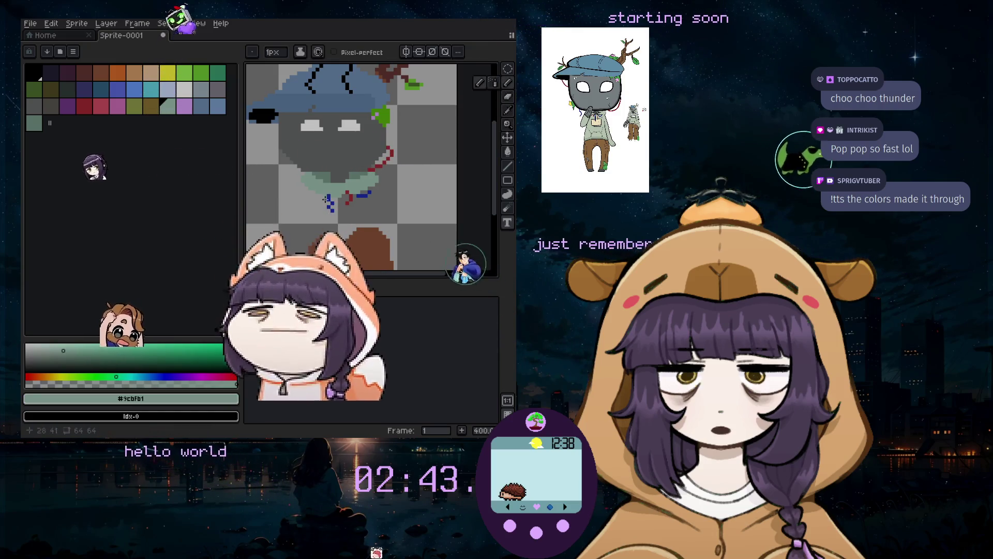
Enlarge the brush to 7px, adjust the green shade and paint more sweater pixels
{"action": "key", "text": "plus"}
{"action": "key", "text": "plus"}
{"action": "scroll", "coordinate": [309, 221], "scroll_direction": "up", "scroll_amount": 3}
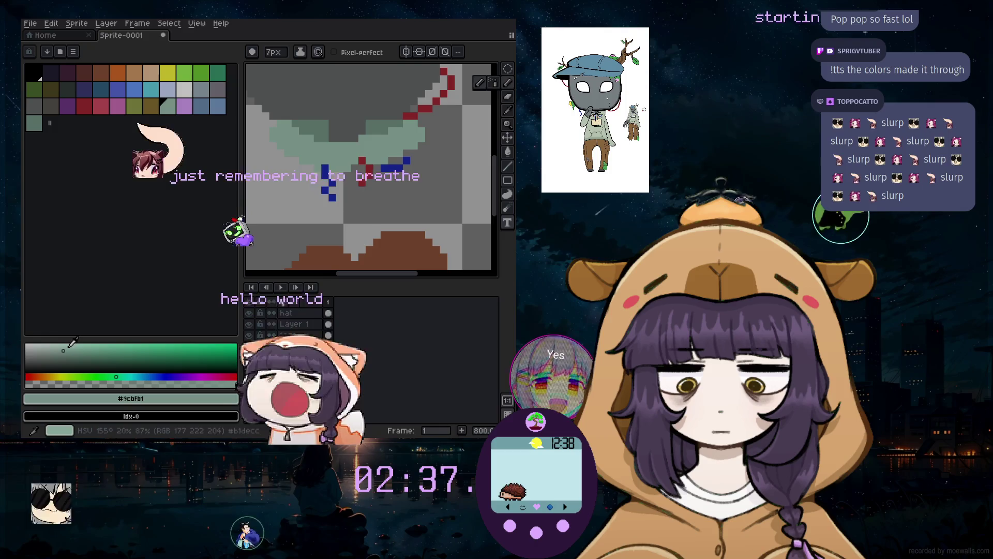
{"action": "left_click_drag", "start_coordinate": [72, 346], "coordinate": [75, 346]}
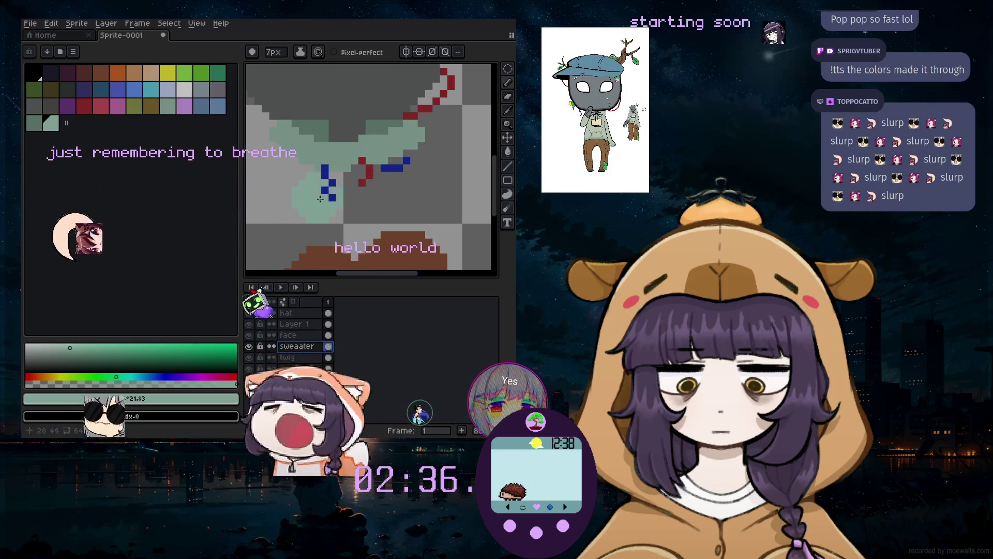
{"action": "left_click", "coordinate": [66, 347]}
{"action": "left_click", "coordinate": [64, 352]}
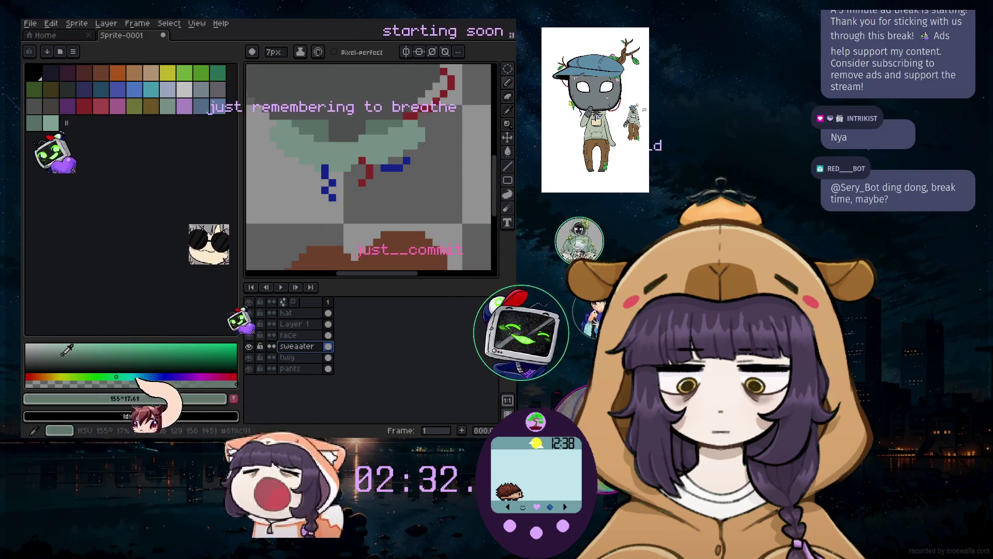
{"action": "mouse_move", "coordinate": [290, 187]}
{"action": "left_mouse_down"}
{"action": "mouse_move", "coordinate": [306, 170]}
{"action": "mouse_move", "coordinate": [312, 184]}
{"action": "left_mouse_up"}
{"action": "left_click", "coordinate": [69, 350]}
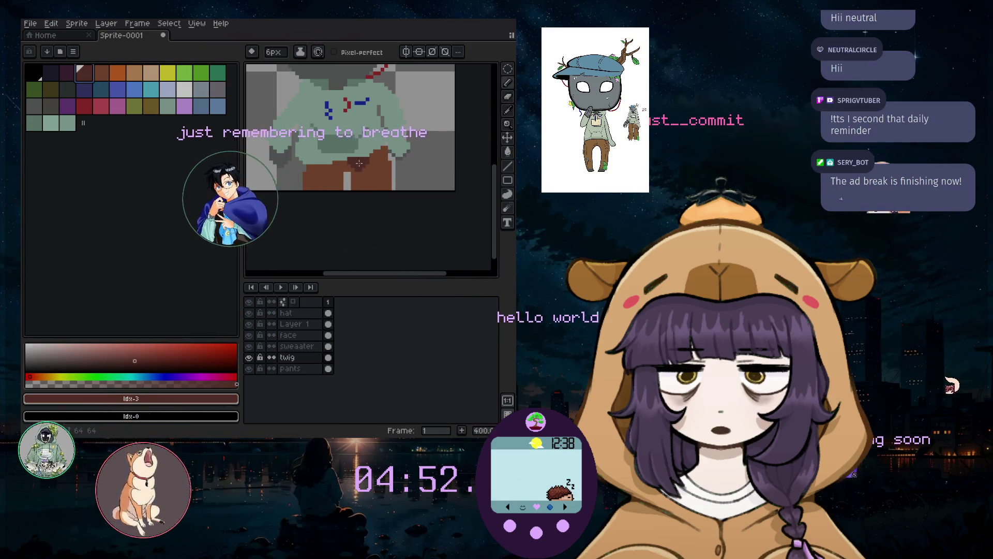
Select the pants layer and toggle the sweater and pants layers' visibility
{"action": "left_click", "coordinate": [299, 370]}
{"action": "scroll", "coordinate": [344, 172], "scroll_direction": "up", "scroll_amount": 1}
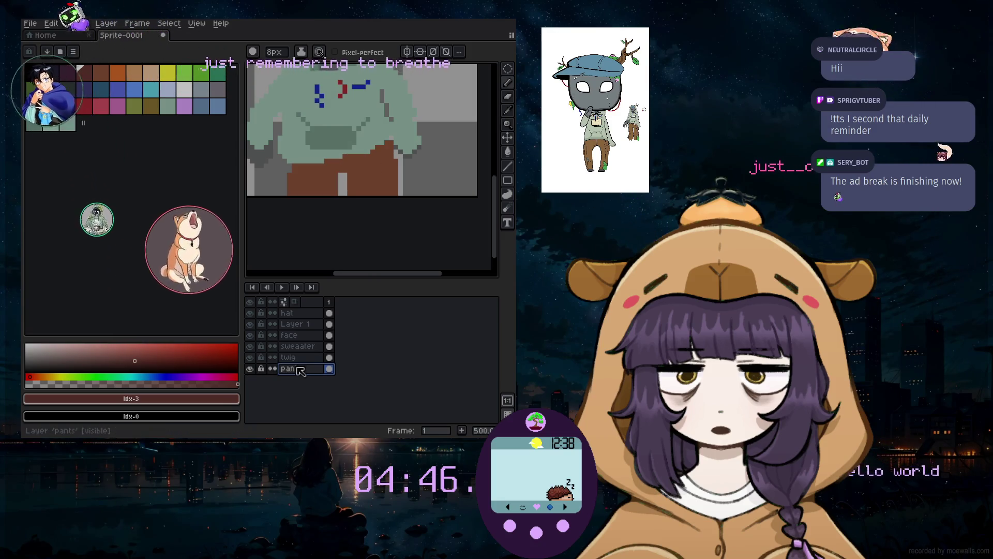
{"action": "left_click_drag", "start_coordinate": [253, 360], "coordinate": [251, 369]}
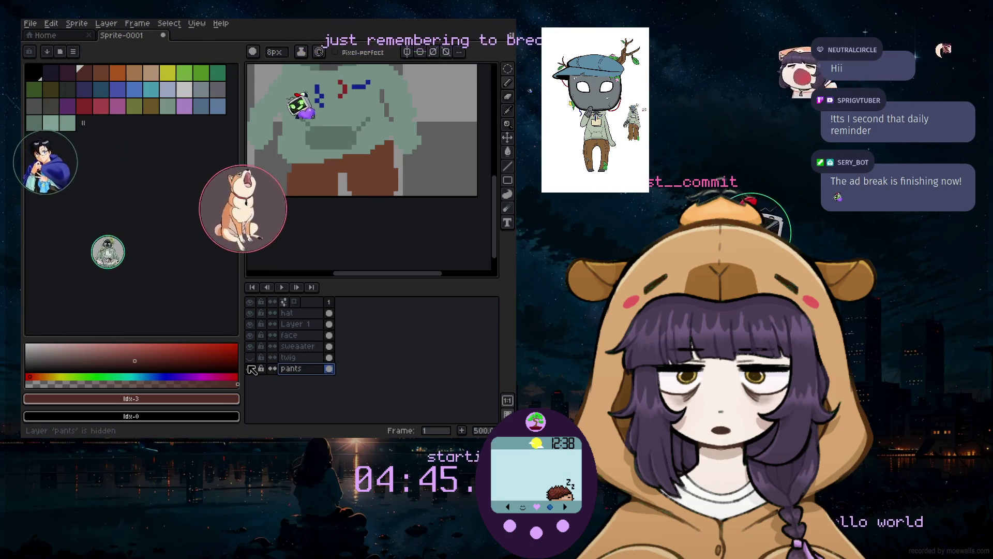
{"action": "left_click", "coordinate": [250, 345]}
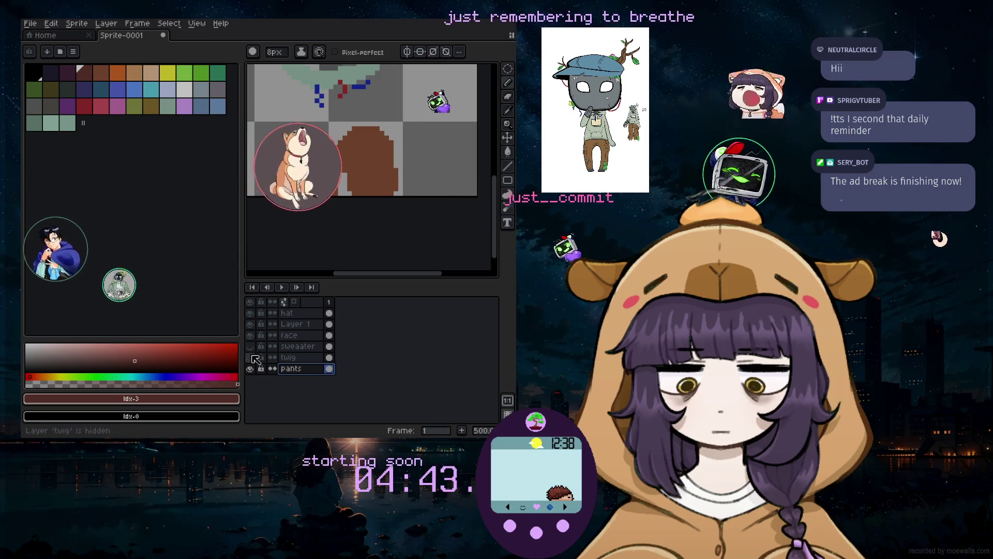
{"action": "left_click", "coordinate": [250, 368]}
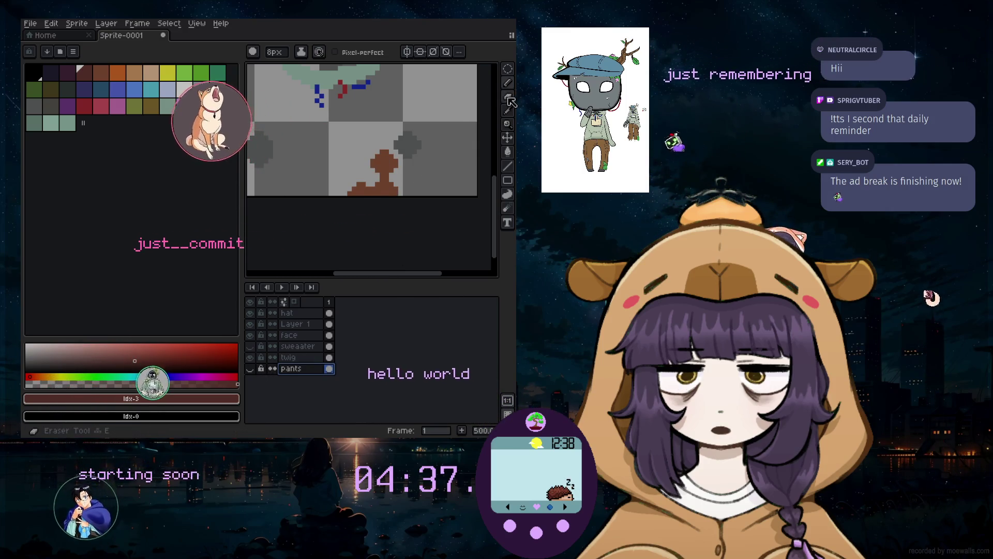
Set up the freehand pencil at 14px, undoing stray brown strokes and dots
{"action": "key", "text": "plus"}
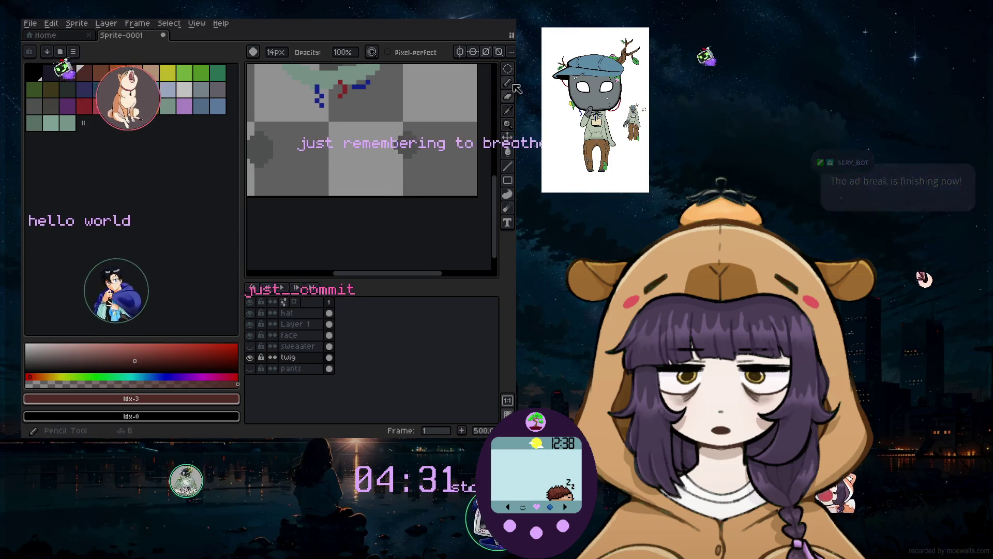
{"action": "key", "text": "b"}
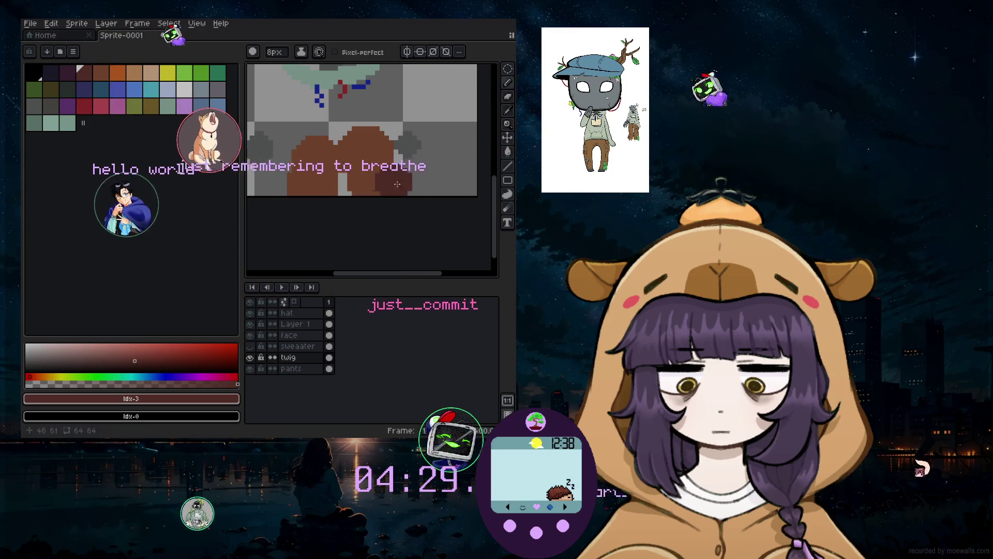
{"action": "key", "text": "b"}
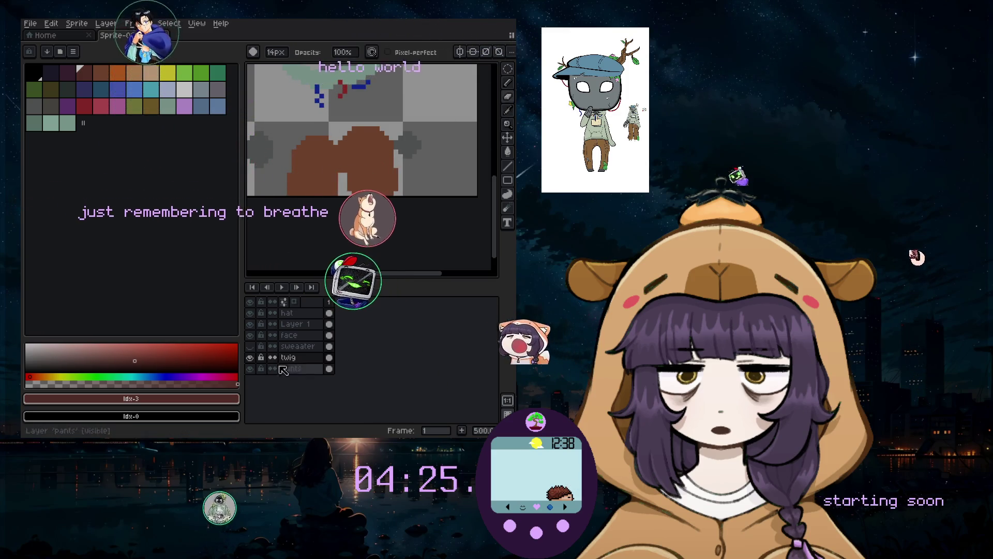
{"action": "key", "text": "ctrl+z"}
{"action": "key", "text": "ctrl+z"}
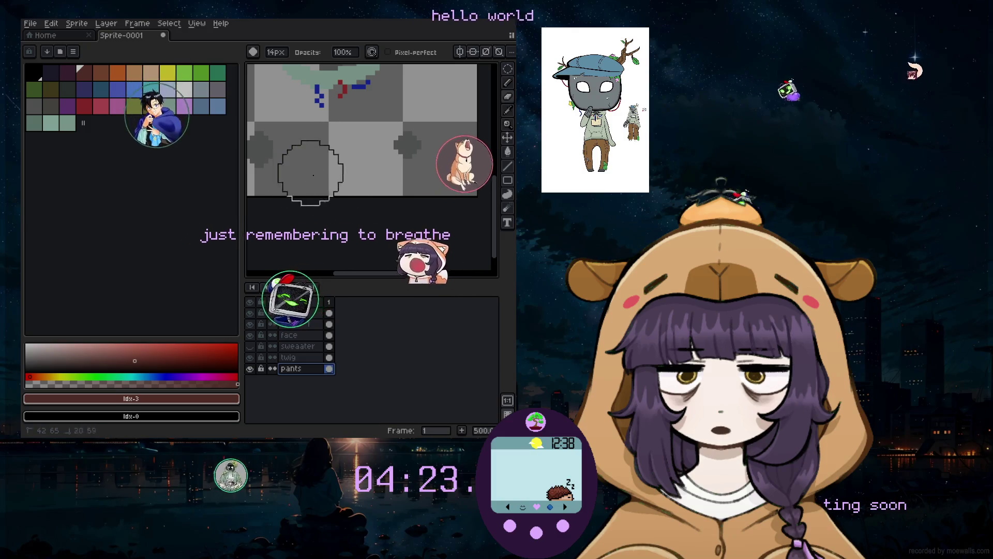
{"action": "left_click", "coordinate": [507, 83]}
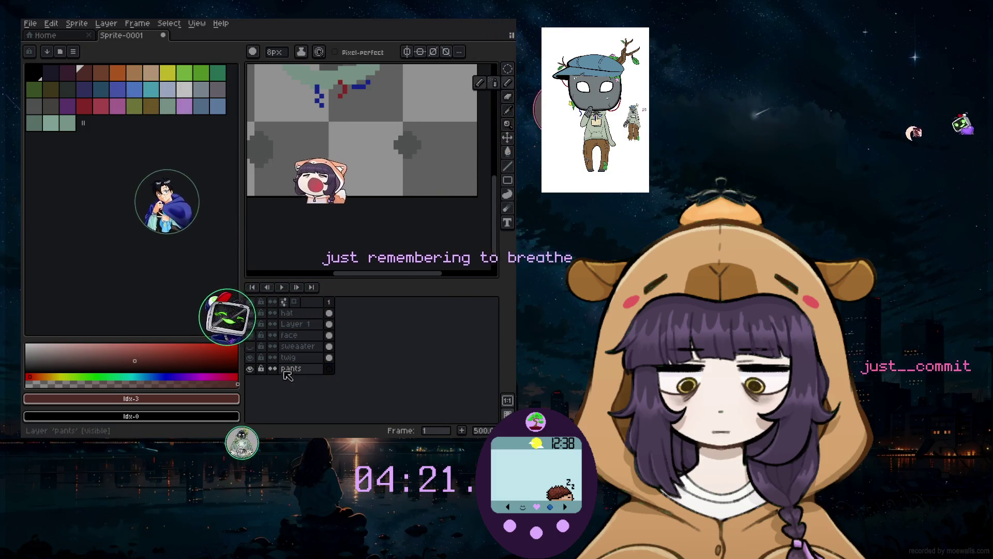
{"action": "left_click", "coordinate": [324, 181]}
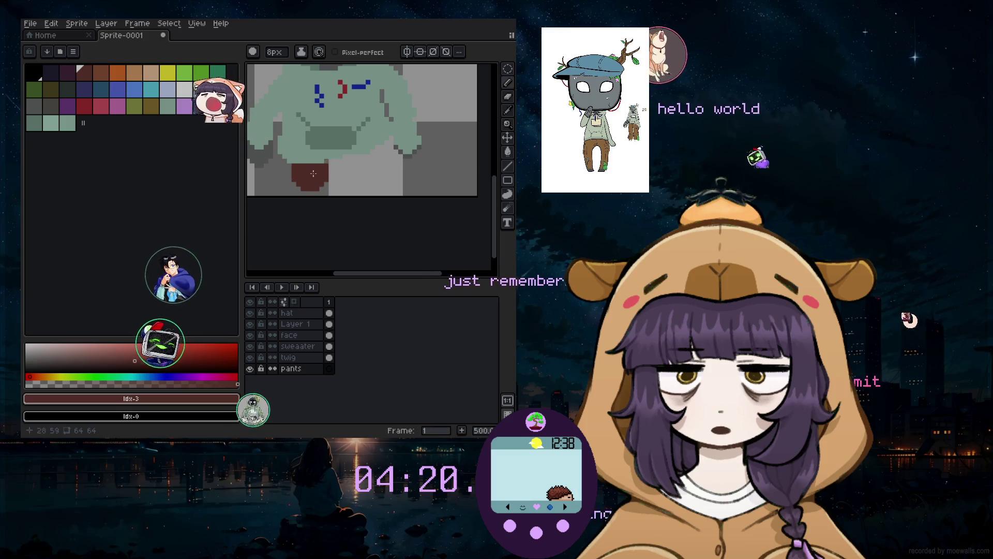
{"action": "scroll", "coordinate": [310, 182], "scroll_direction": "up", "scroll_amount": 1}
{"action": "key", "text": "ctrl+z"}
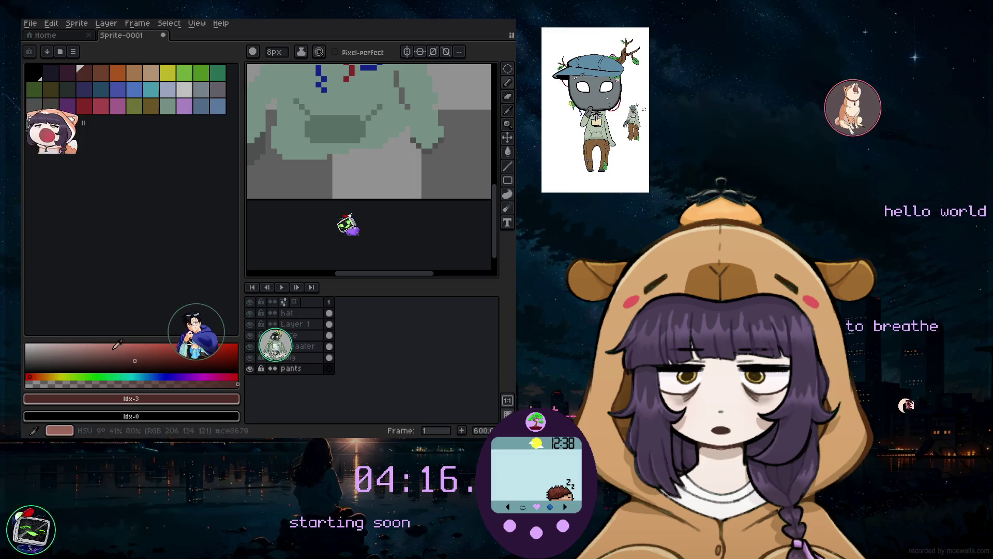
Pick brown Idx-4, lighten it, and paint the pants' upper patch below the sweater
{"action": "left_click", "coordinate": [101, 72]}
{"action": "left_click_drag", "start_coordinate": [277, 168], "coordinate": [292, 163]}
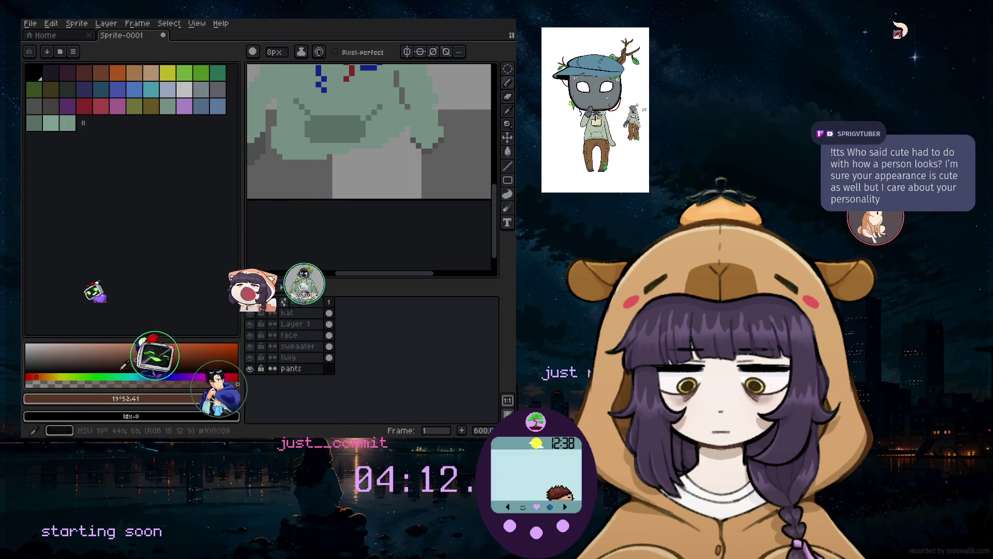
{"action": "left_click", "coordinate": [121, 355]}
{"action": "left_click", "coordinate": [313, 171]}
{"action": "key", "text": "ctrl+z"}
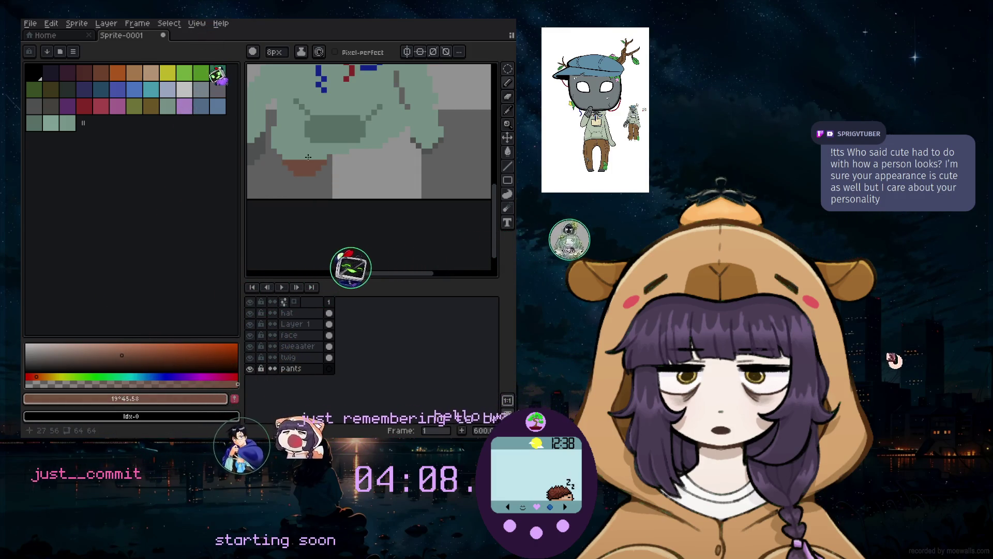
{"action": "left_click", "coordinate": [292, 171]}
{"action": "key", "text": "ctrl+z"}
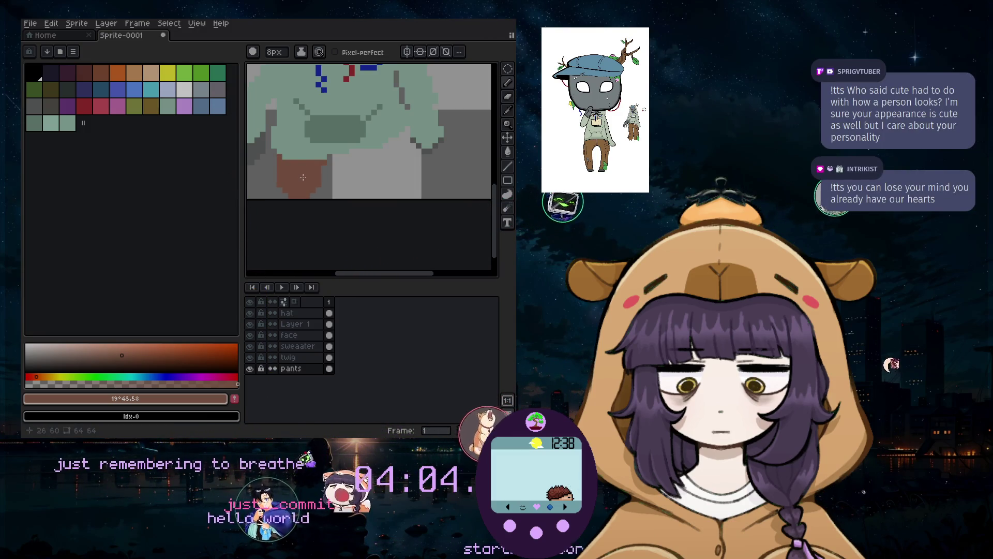
Extend the brown pants down to the sprite's bottom and fill the right side
{"action": "left_click", "coordinate": [300, 193]}
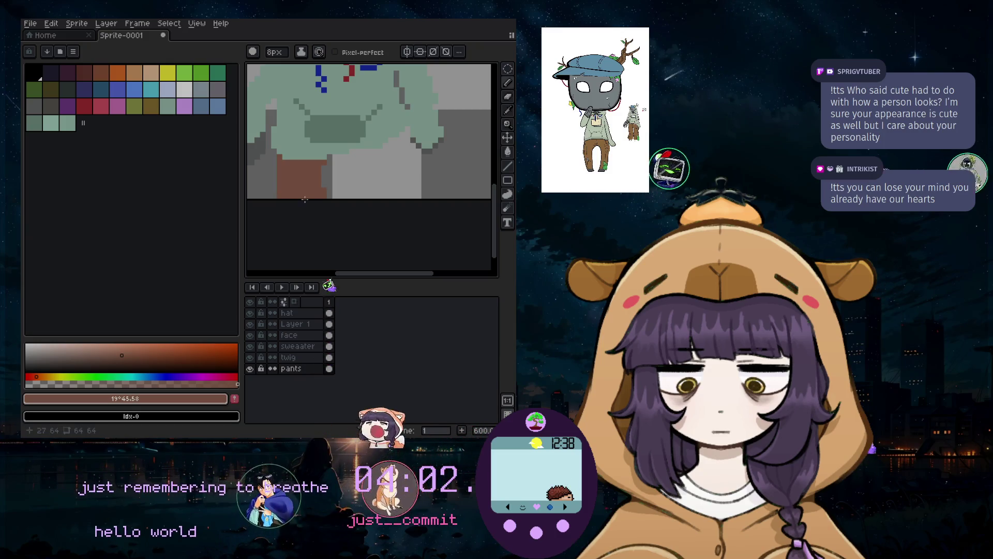
{"action": "left_click", "coordinate": [314, 183]}
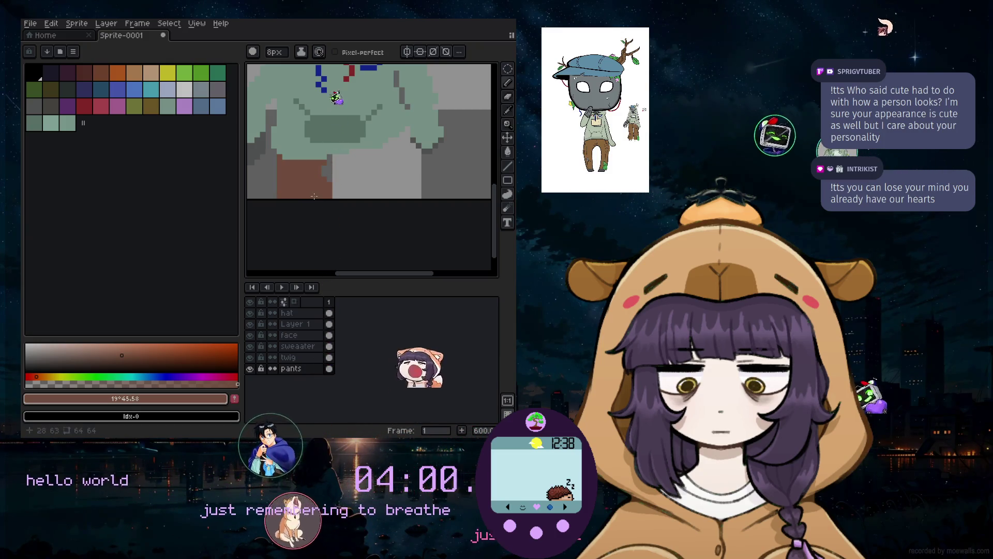
{"action": "left_click", "coordinate": [325, 176]}
{"action": "key", "text": "ctrl+z"}
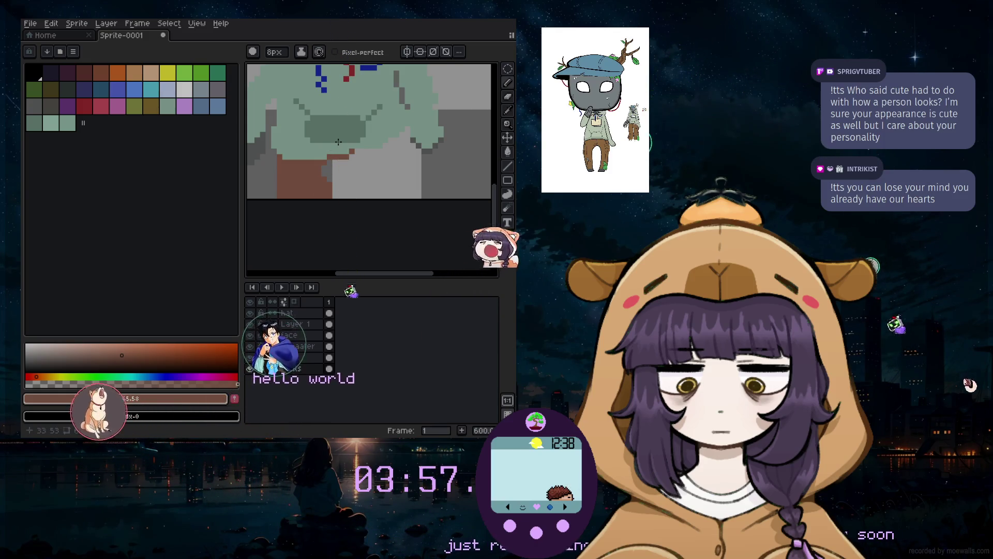
{"action": "left_click", "coordinate": [329, 153]}
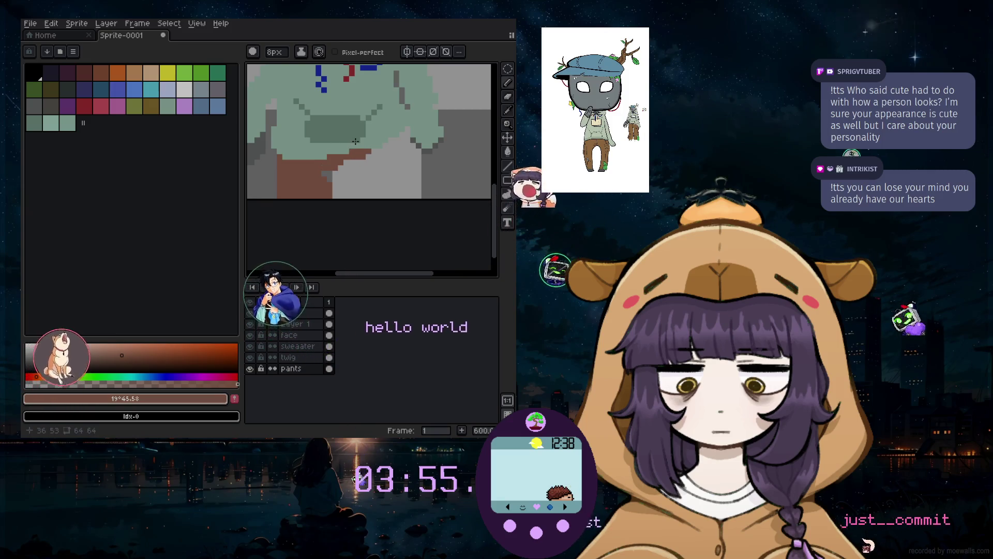
{"action": "left_click", "coordinate": [375, 154]}
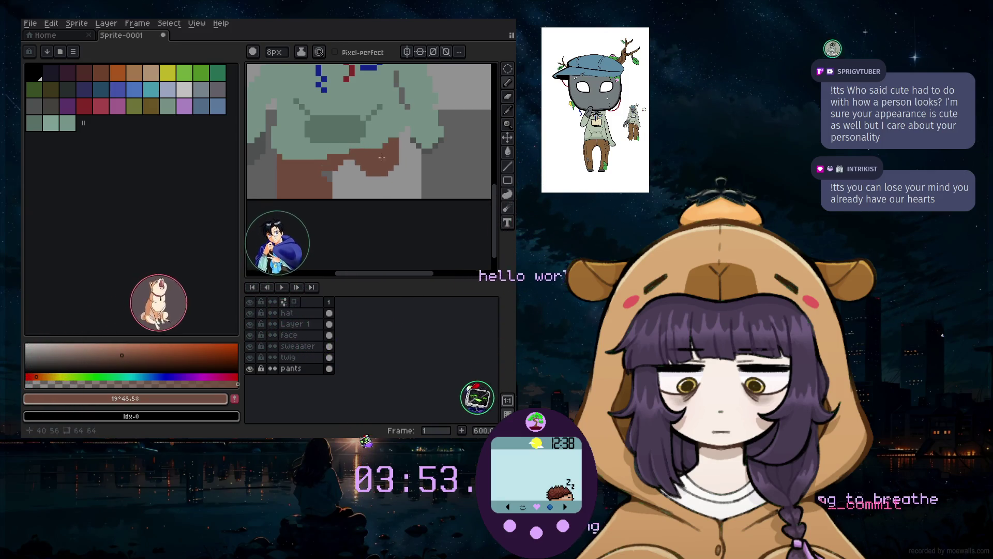
{"action": "left_click_drag", "start_coordinate": [381, 156], "coordinate": [373, 171]}
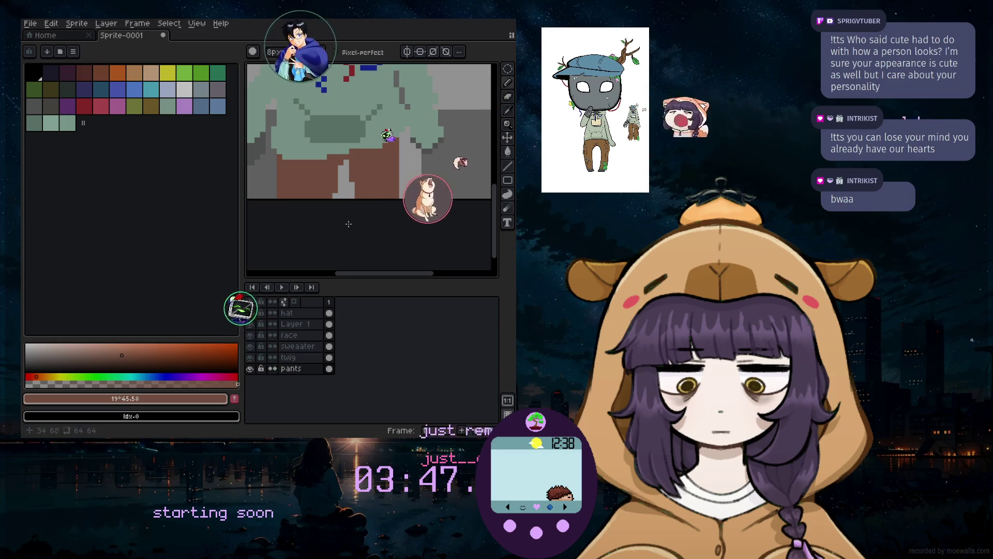
With a 4px brush, repaint the dark fold pixels in lighter brown Idx-4
{"action": "scroll", "coordinate": [350, 225], "scroll_direction": "down", "scroll_amount": 4}
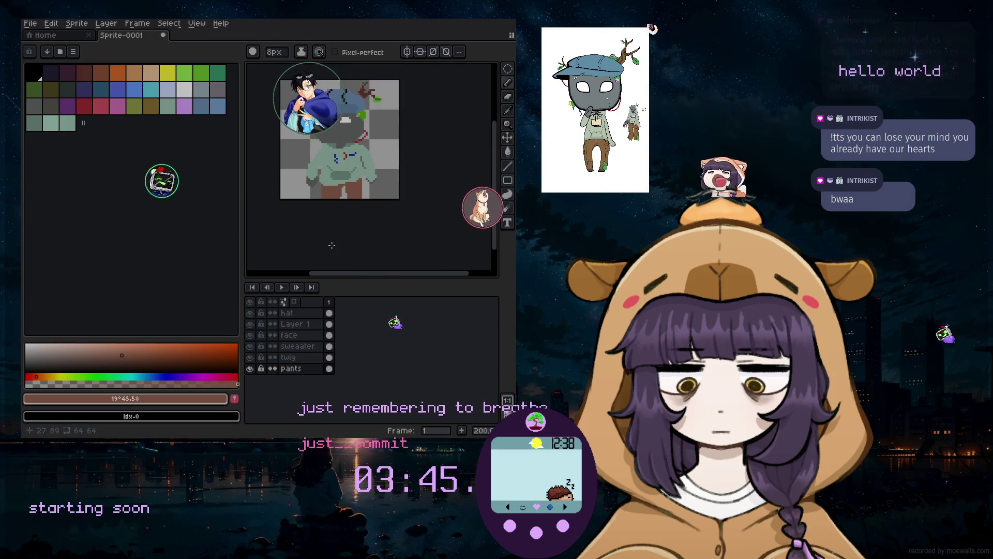
{"action": "scroll", "coordinate": [350, 225], "scroll_direction": "up", "scroll_amount": 4}
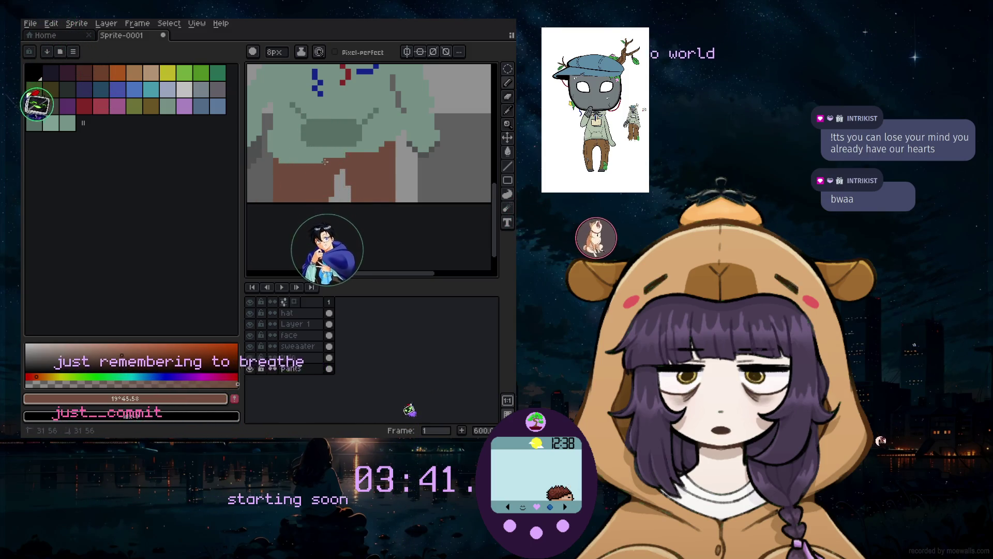
{"action": "scroll", "coordinate": [279, 186], "scroll_direction": "down", "scroll_amount": 2}
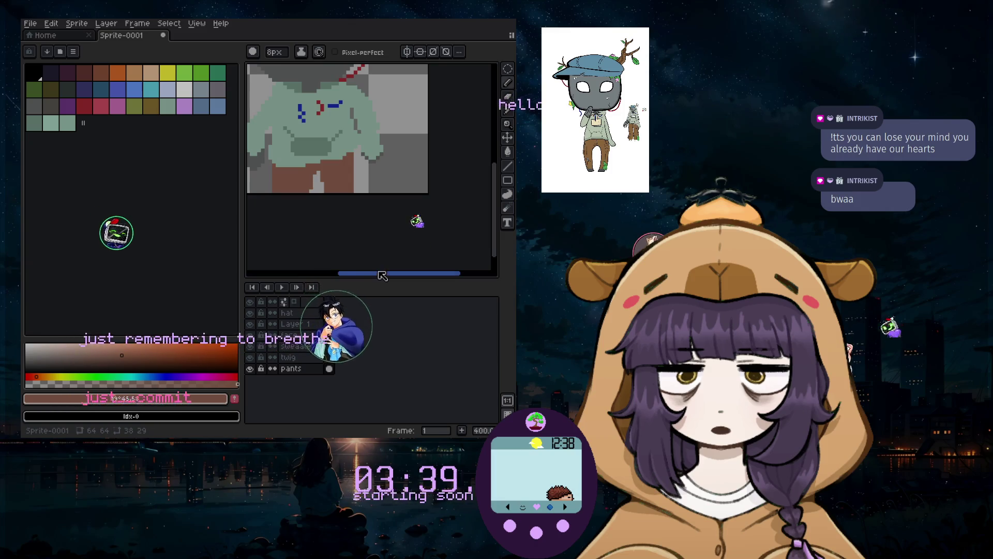
{"action": "scroll", "coordinate": [424, 179], "scroll_direction": "up", "scroll_amount": 5}
{"action": "scroll", "coordinate": [425, 183], "scroll_direction": "down", "scroll_amount": 3}
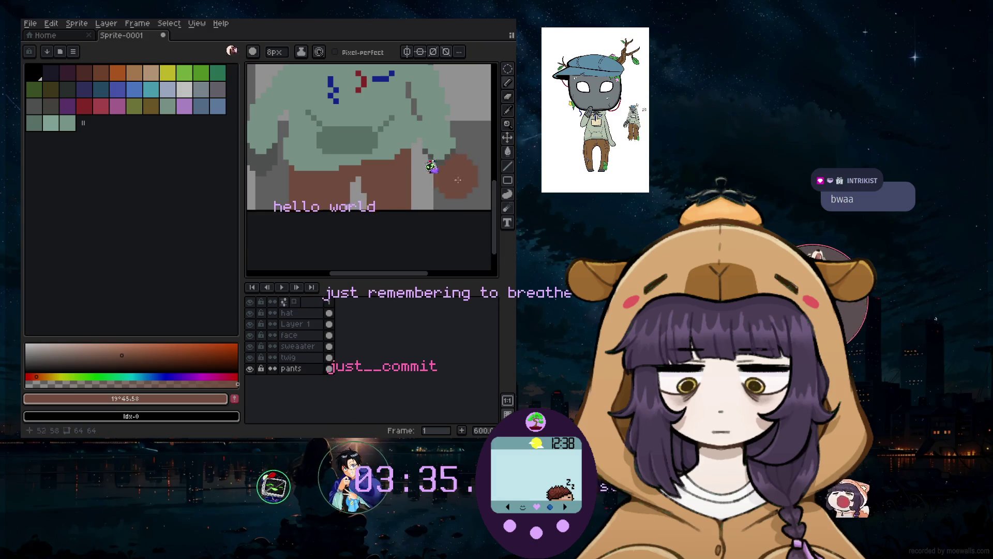
{"action": "left_click", "coordinate": [84, 72]}
{"action": "key", "text": "minus"}
{"action": "key", "text": "minus"}
{"action": "key", "text": "minus"}
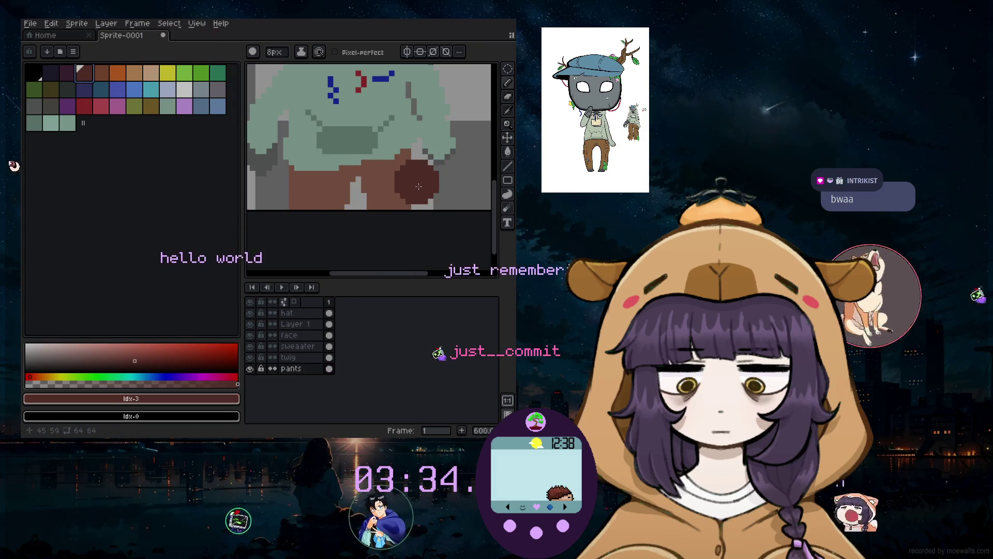
{"action": "scroll", "coordinate": [420, 189], "scroll_direction": "up", "scroll_amount": 4}
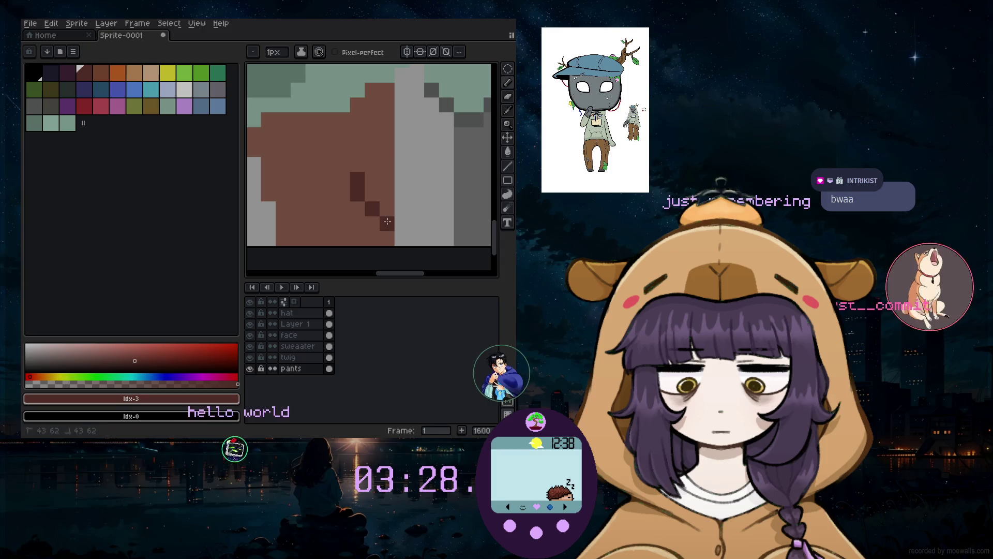
{"action": "left_click", "coordinate": [101, 75]}
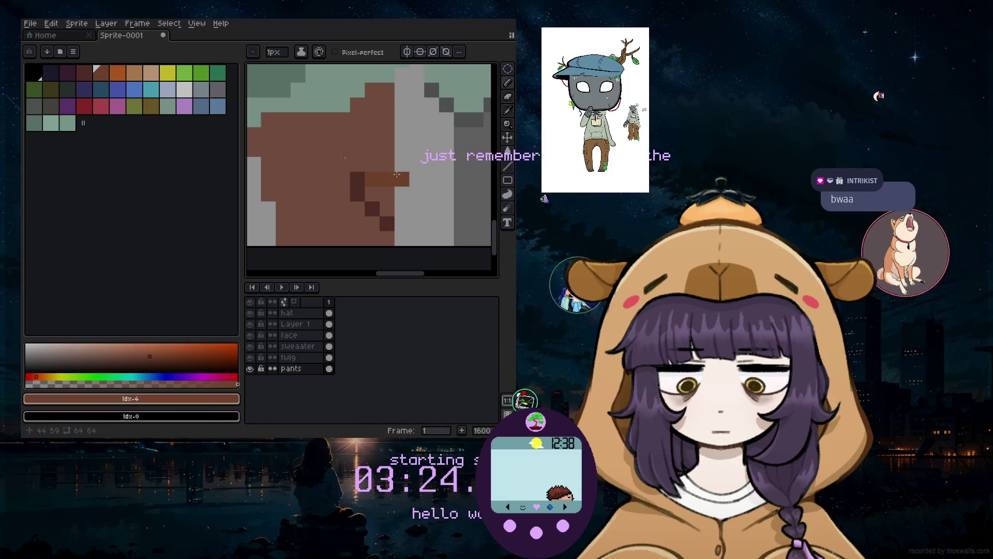
{"action": "left_click_drag", "start_coordinate": [397, 165], "coordinate": [377, 166]}
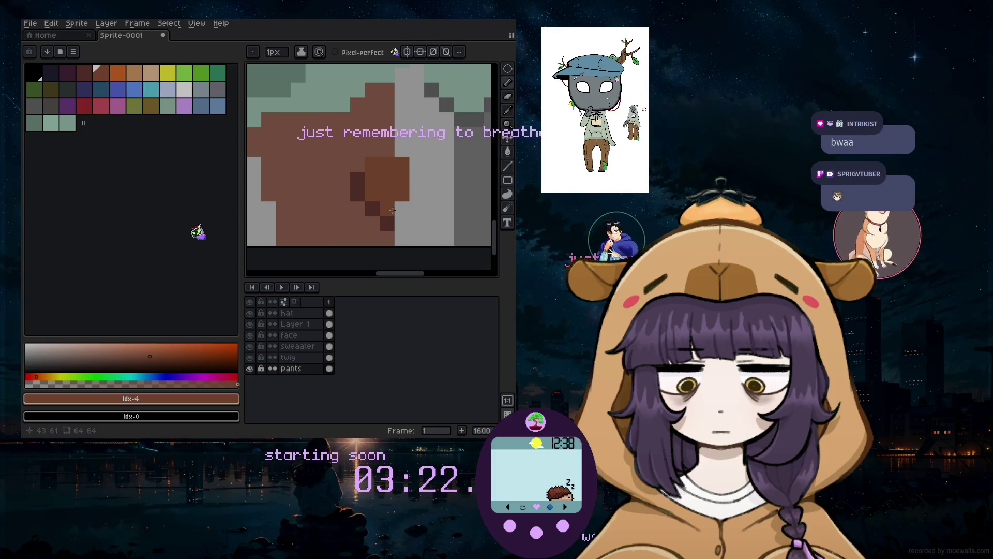
{"action": "scroll", "coordinate": [393, 209], "scroll_direction": "down", "scroll_amount": 6}
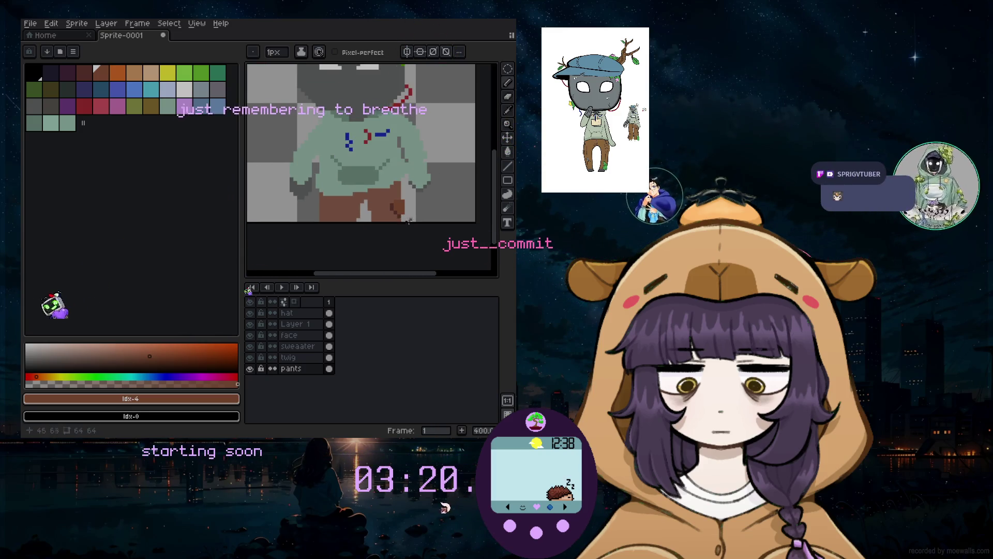
{"action": "scroll", "coordinate": [411, 211], "scroll_direction": "up", "scroll_amount": 5}
{"action": "key", "text": "bracketleft"}
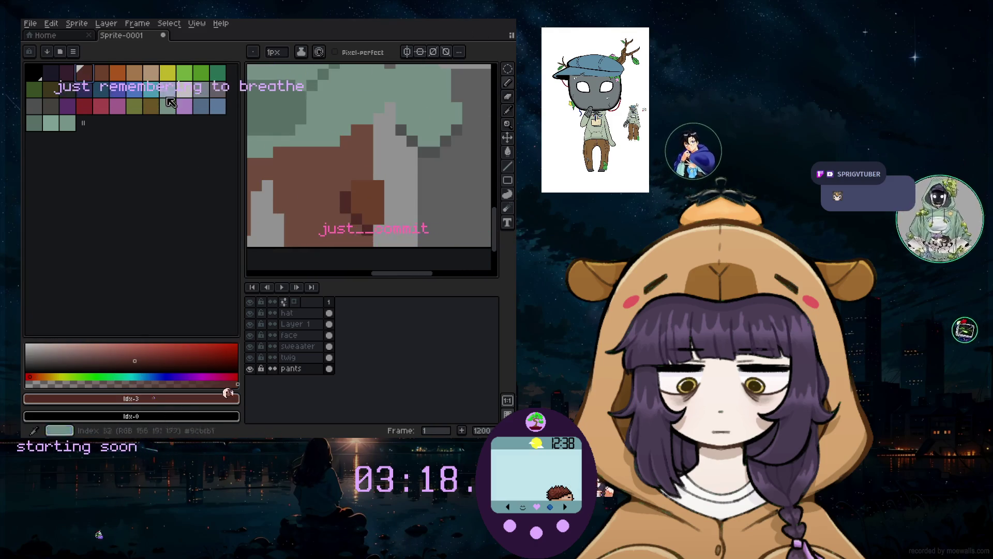
Sample the pants brown, select the pants region, and choose darker brown #663931
{"action": "scroll", "coordinate": [376, 223], "scroll_direction": "down", "scroll_amount": 7}
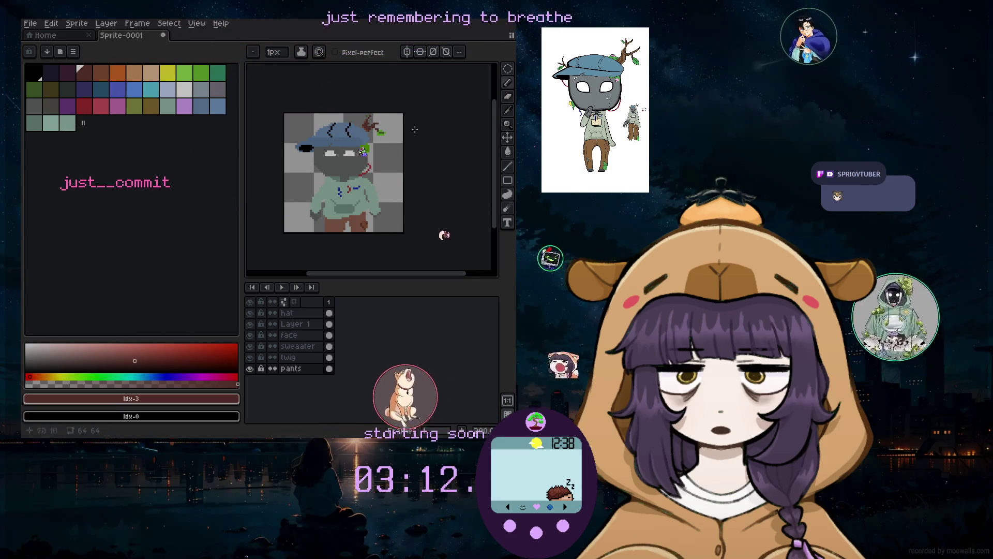
{"action": "scroll", "coordinate": [363, 217], "scroll_direction": "up", "scroll_amount": 4}
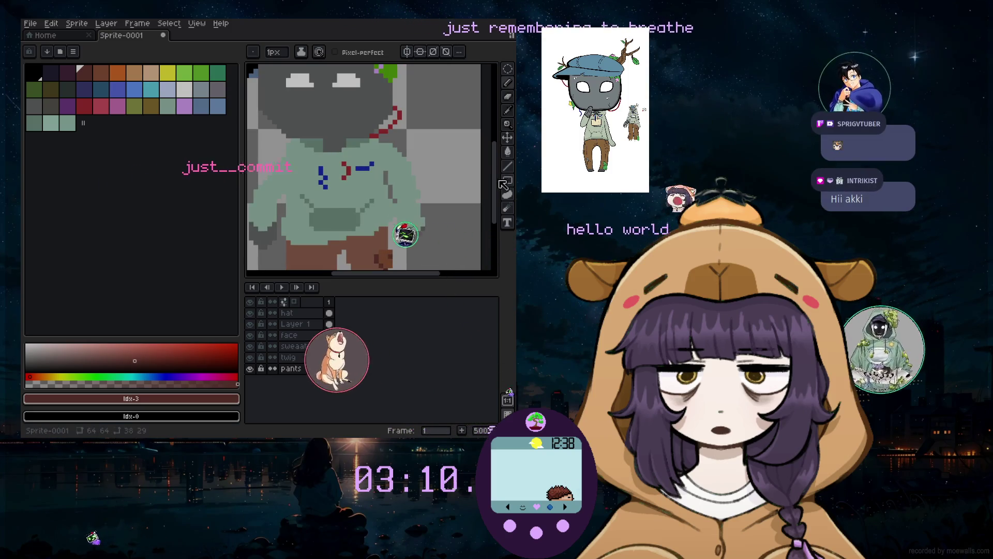
{"action": "scroll", "coordinate": [368, 233], "scroll_direction": "down", "scroll_amount": 3}
{"action": "scroll", "coordinate": [413, 181], "scroll_direction": "left", "scroll_amount": 2}
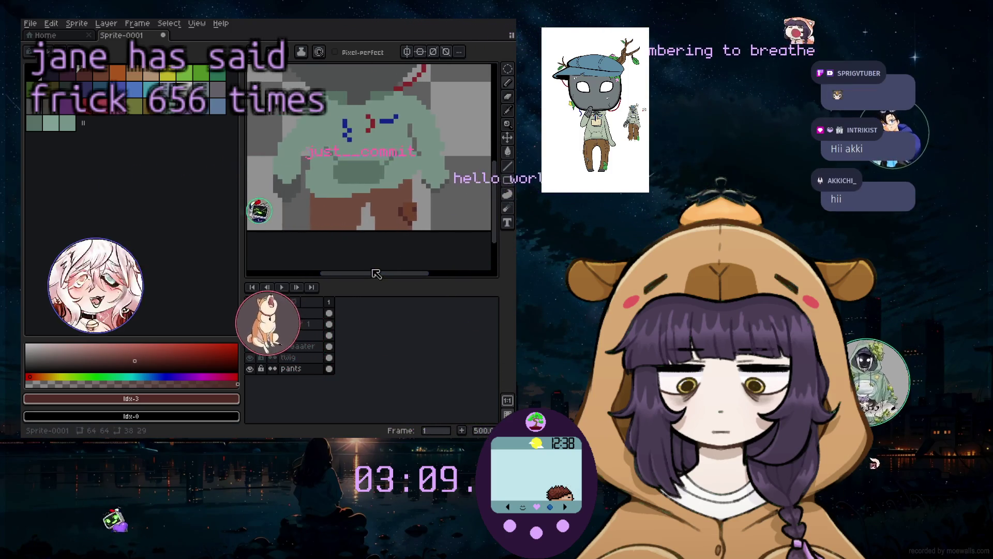
{"action": "left_click", "coordinate": [508, 111]}
{"action": "left_click", "coordinate": [362, 212]}
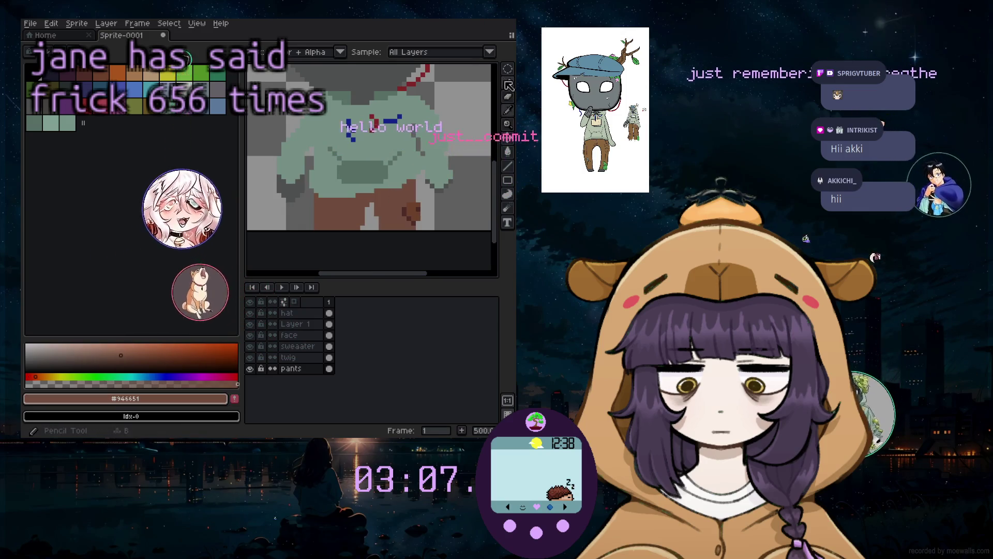
{"action": "left_click", "coordinate": [508, 82]}
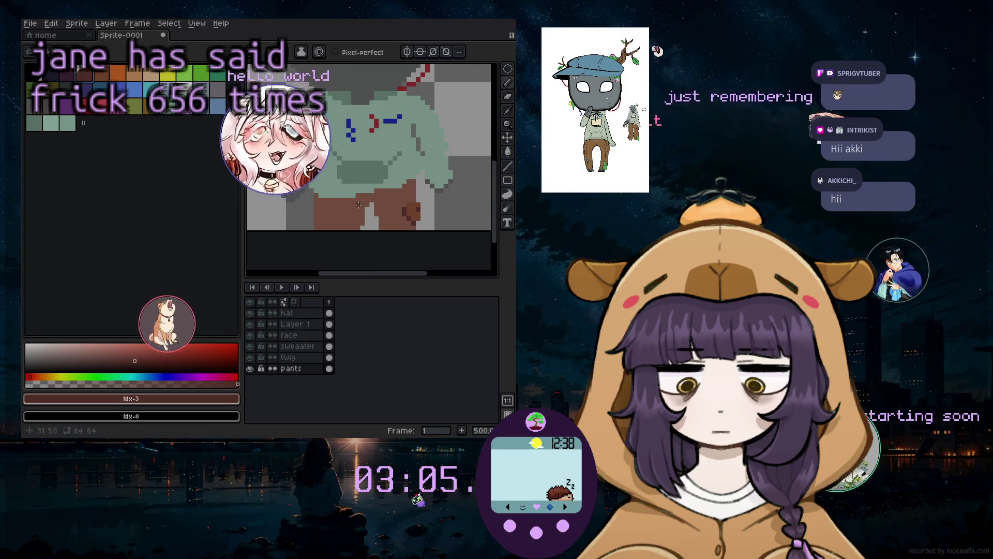
{"action": "left_click", "coordinate": [84, 73]}
{"action": "left_click", "coordinate": [329, 368], "text": "ctrl"}
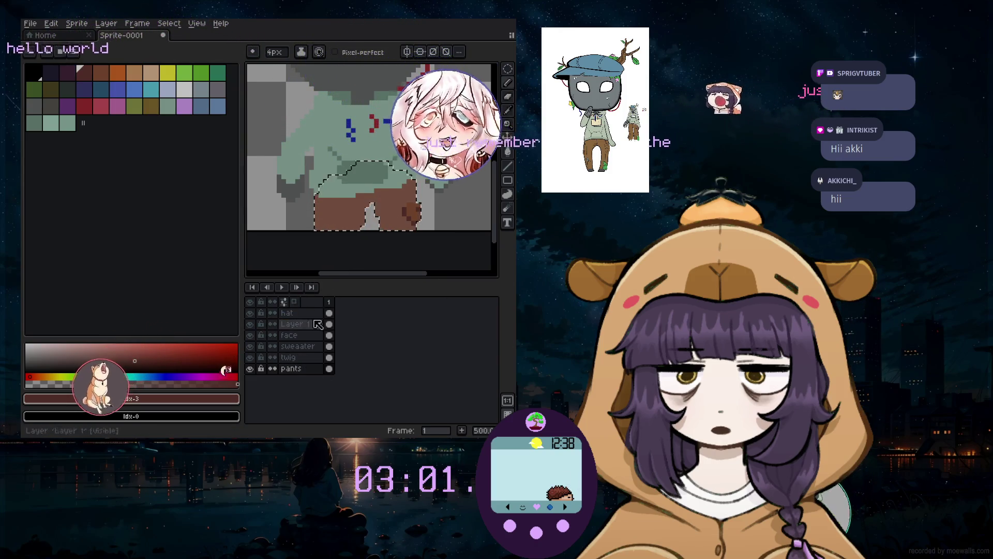
{"action": "left_click", "coordinate": [173, 380]}
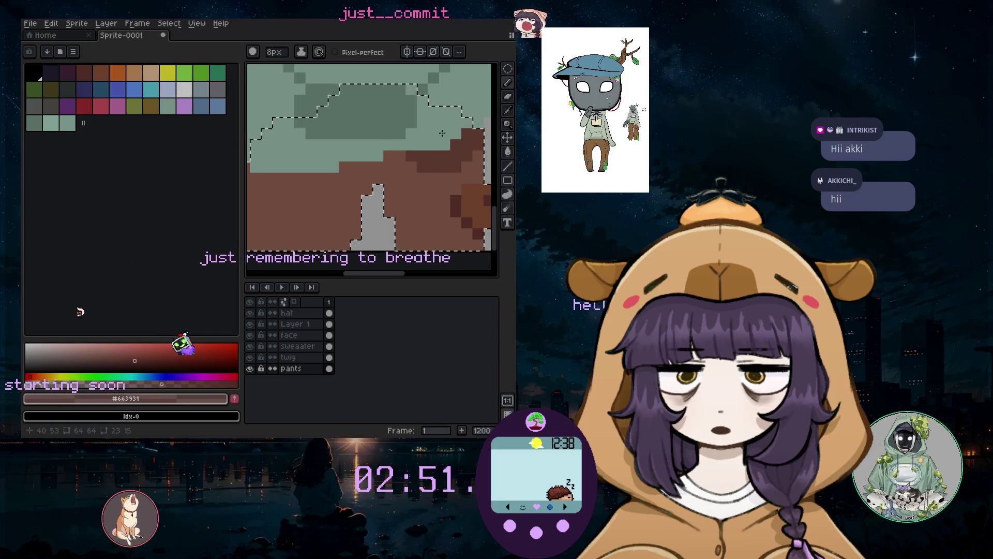
Shade the bottom of the pants dark brown and fill the grey gap between legs
{"action": "left_click_drag", "start_coordinate": [259, 251], "coordinate": [370, 251]}
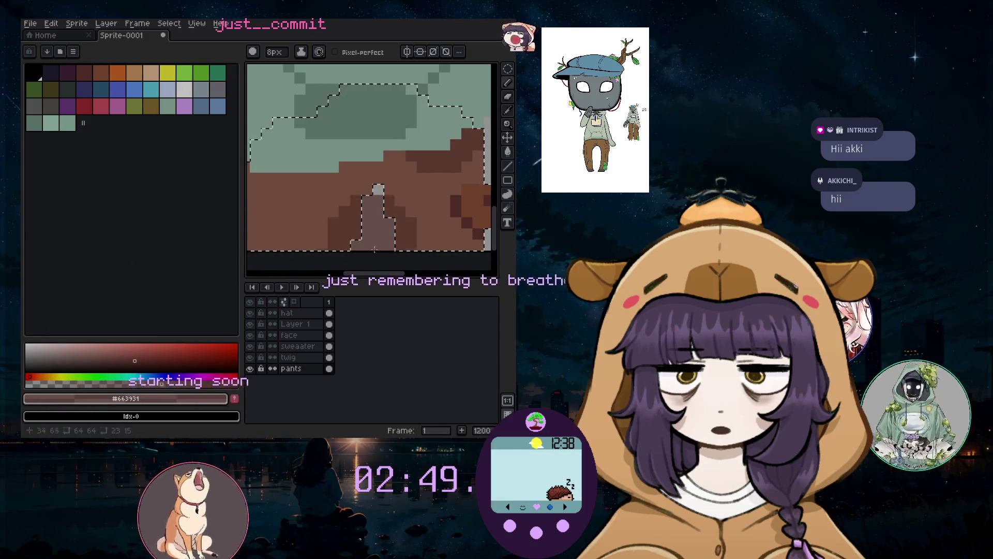
{"action": "key", "text": "minus"}
{"action": "key", "text": "minus"}
{"action": "key", "text": "minus"}
{"action": "mouse_move", "coordinate": [378, 197]}
{"action": "left_mouse_down"}
{"action": "mouse_move", "coordinate": [374, 230]}
{"action": "mouse_move", "coordinate": [385, 223]}
{"action": "mouse_move", "coordinate": [371, 243]}
{"action": "left_mouse_up"}
{"action": "key", "text": "minus"}
Add further dark brown strokes down the pants, undoing a stray one
{"action": "scroll", "coordinate": [371, 242], "scroll_direction": "down", "scroll_amount": 3}
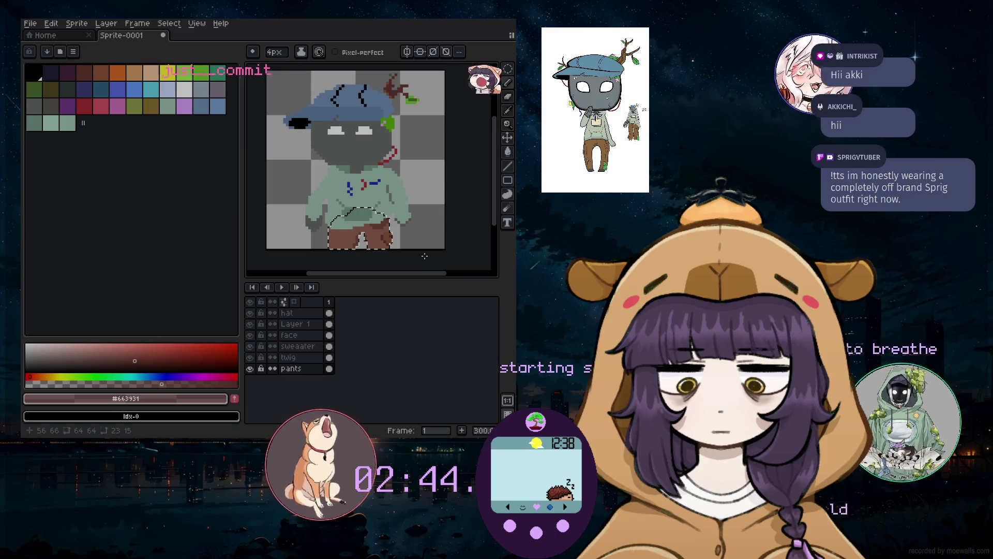
{"action": "scroll", "coordinate": [337, 222], "scroll_direction": "up", "scroll_amount": 4}
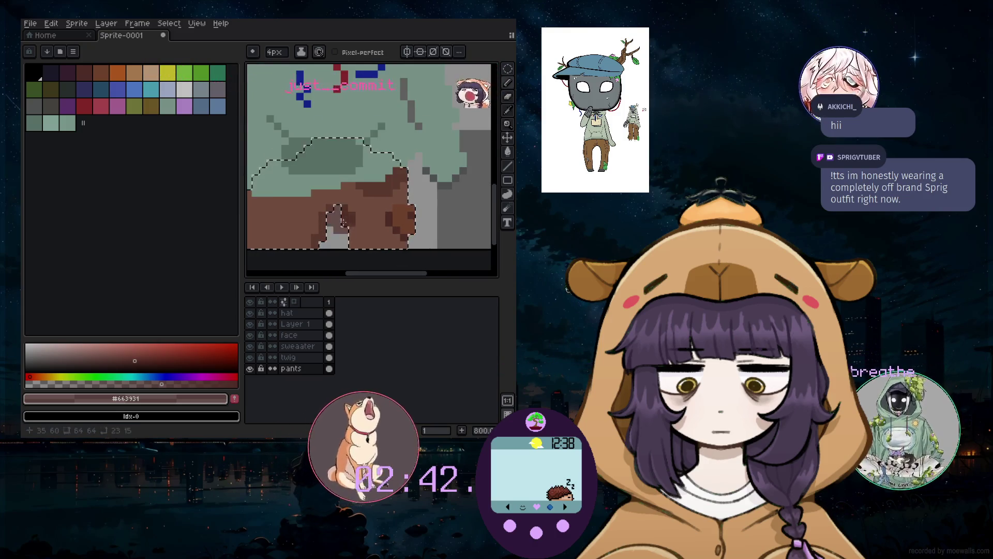
{"action": "scroll", "coordinate": [334, 241], "scroll_direction": "down", "scroll_amount": 3}
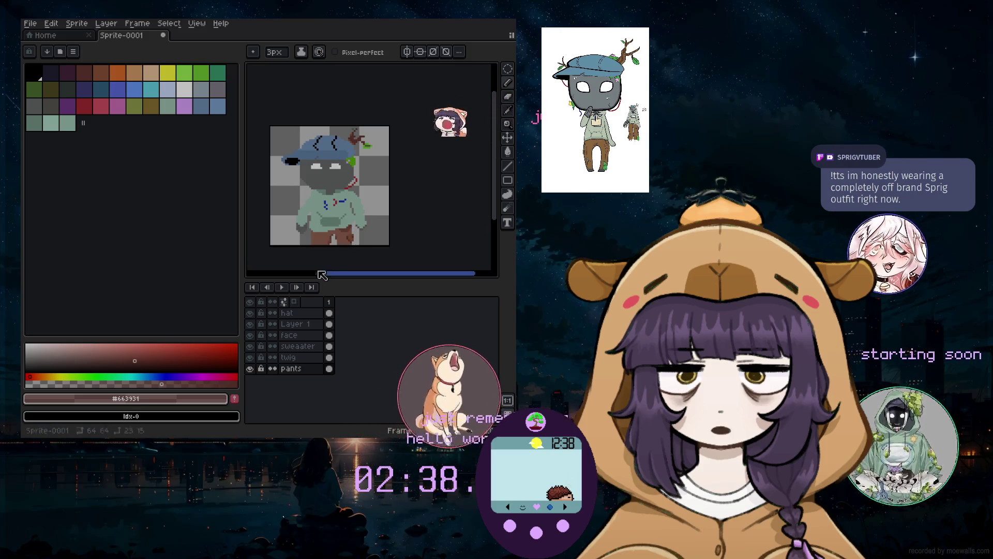
{"action": "scroll", "coordinate": [319, 250], "scroll_direction": "up", "scroll_amount": 4}
{"action": "scroll", "coordinate": [347, 244], "scroll_direction": "down", "scroll_amount": 1}
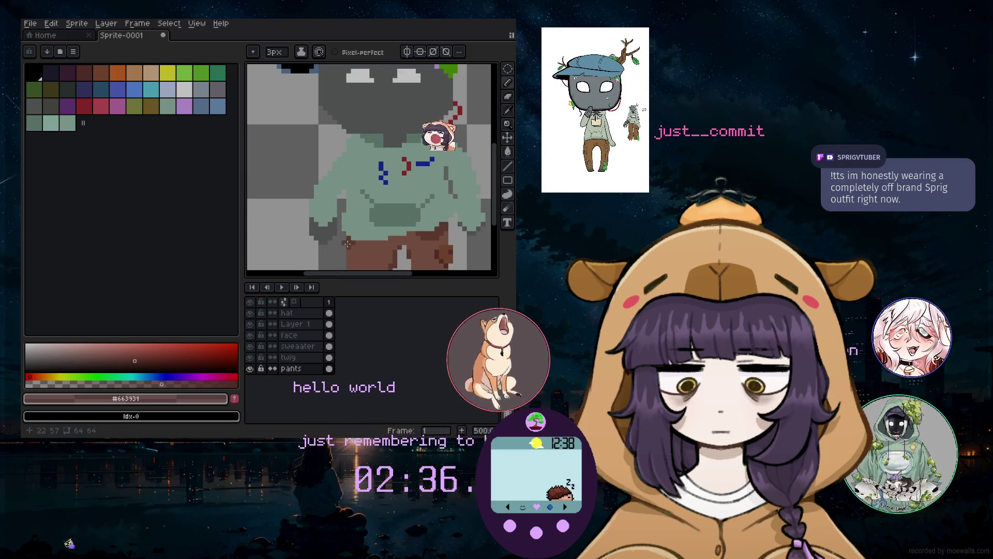
{"action": "scroll", "coordinate": [371, 185], "scroll_direction": "up", "scroll_amount": 7}
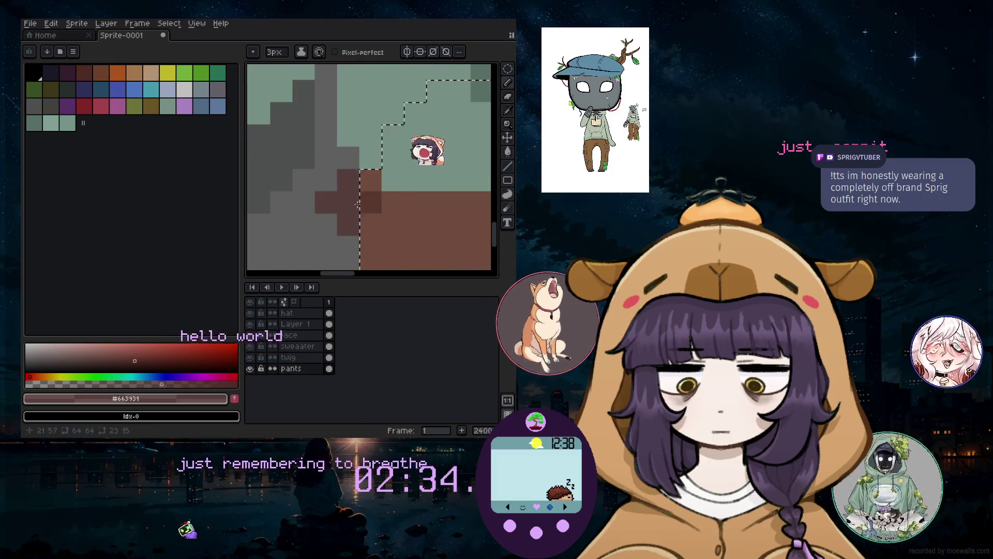
{"action": "left_click_drag", "start_coordinate": [372, 185], "coordinate": [358, 218]}
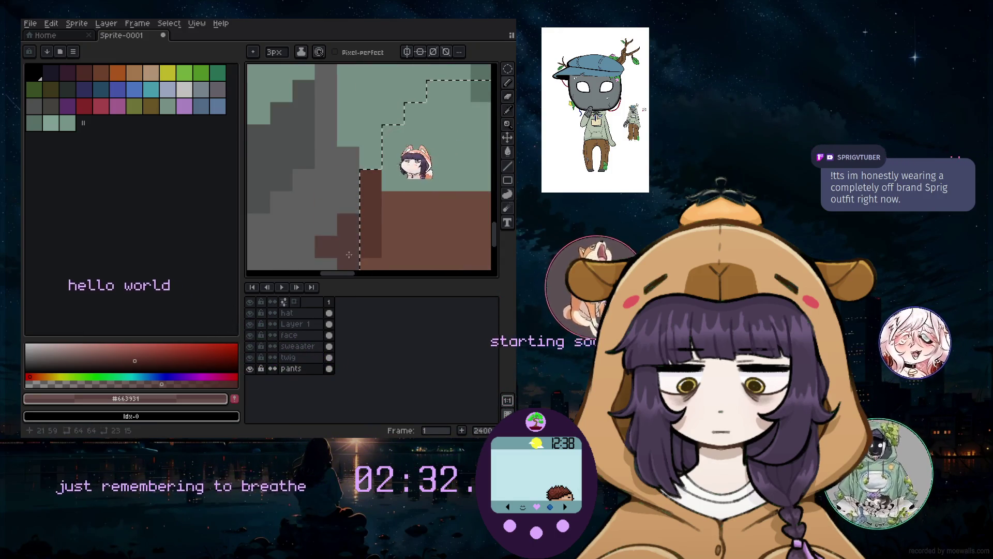
{"action": "key", "text": "ctrl+z"}
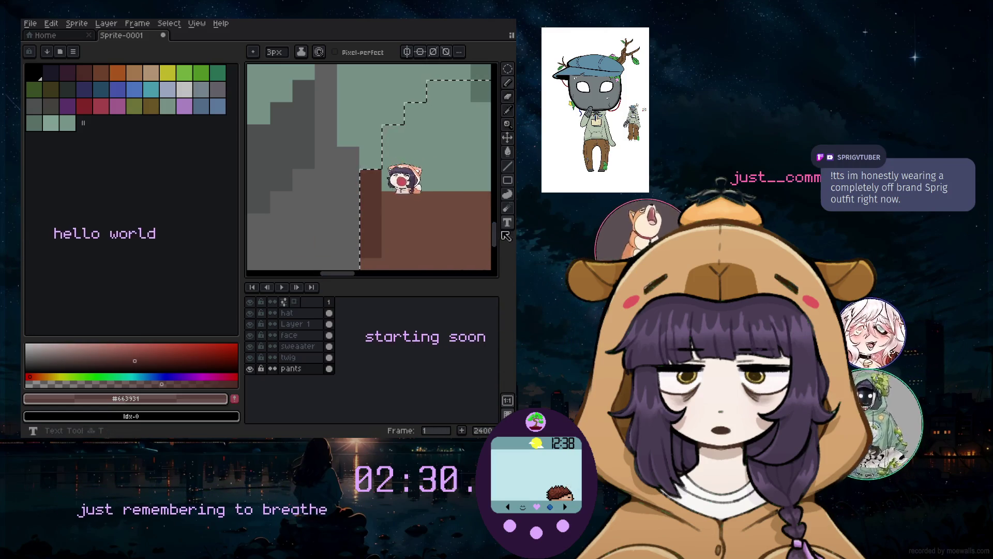
{"action": "left_click_drag", "start_coordinate": [496, 233], "coordinate": [492, 253]}
{"action": "scroll", "coordinate": [342, 169], "scroll_direction": "down", "scroll_amount": 5}
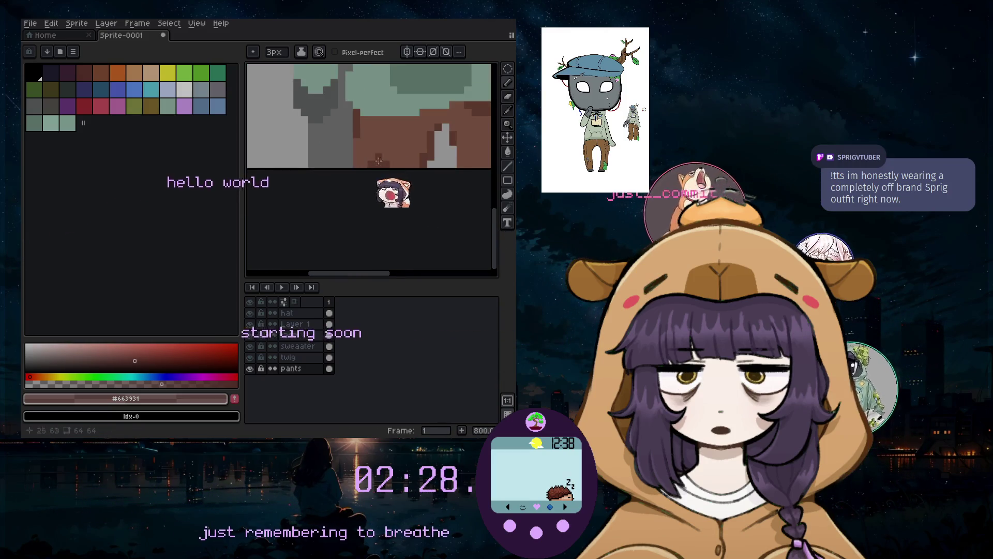
{"action": "left_click_drag", "start_coordinate": [394, 279], "coordinate": [421, 277]}
{"action": "left_click", "coordinate": [509, 120]}
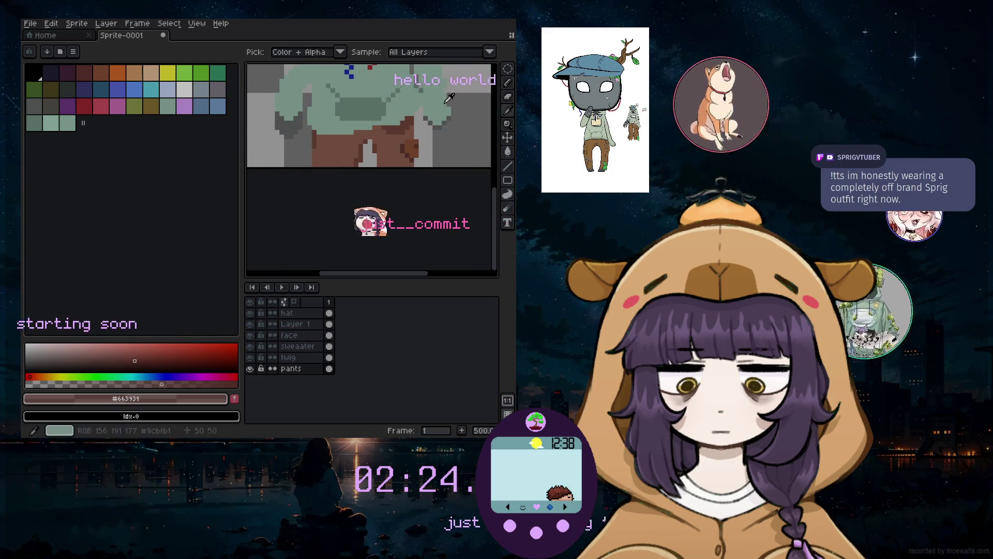
Sample the hat's leaf green and paint a small patch at the bottom of the pants
{"action": "key", "text": "minus"}
{"action": "left_click_drag", "start_coordinate": [495, 207], "coordinate": [496, 178]}
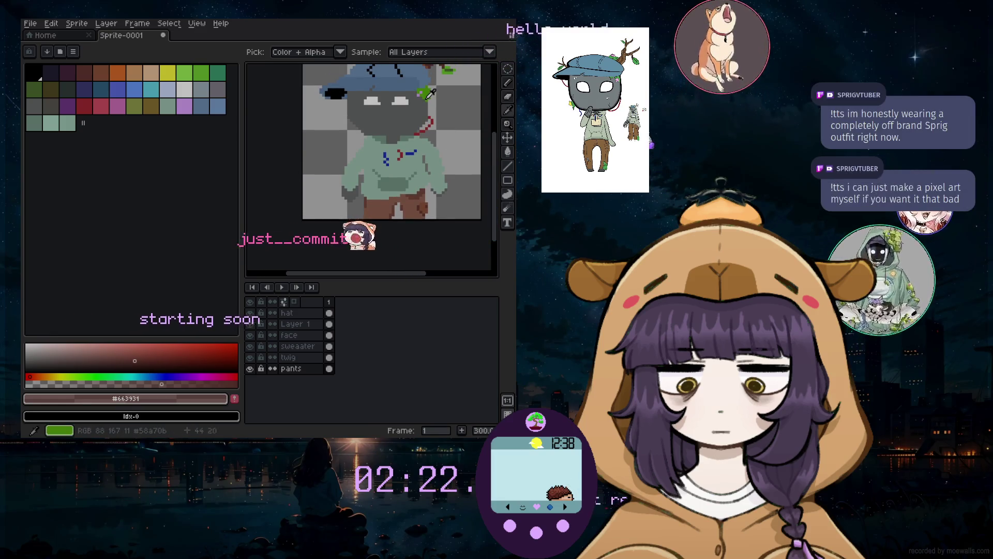
{"action": "left_click", "coordinate": [424, 94]}
{"action": "left_click", "coordinate": [507, 83]}
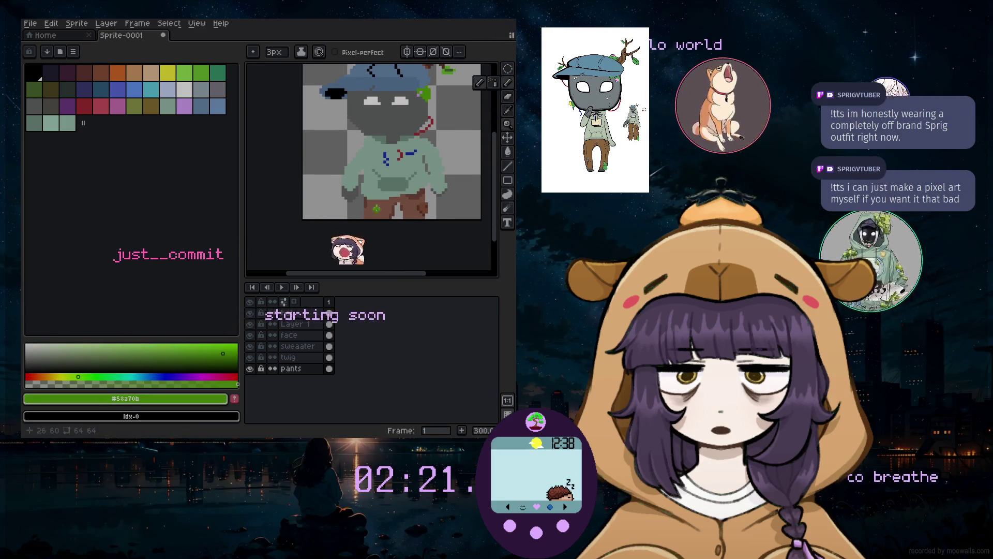
{"action": "key", "text": "plus"}
{"action": "key", "text": "plus"}
{"action": "key", "text": "plus"}
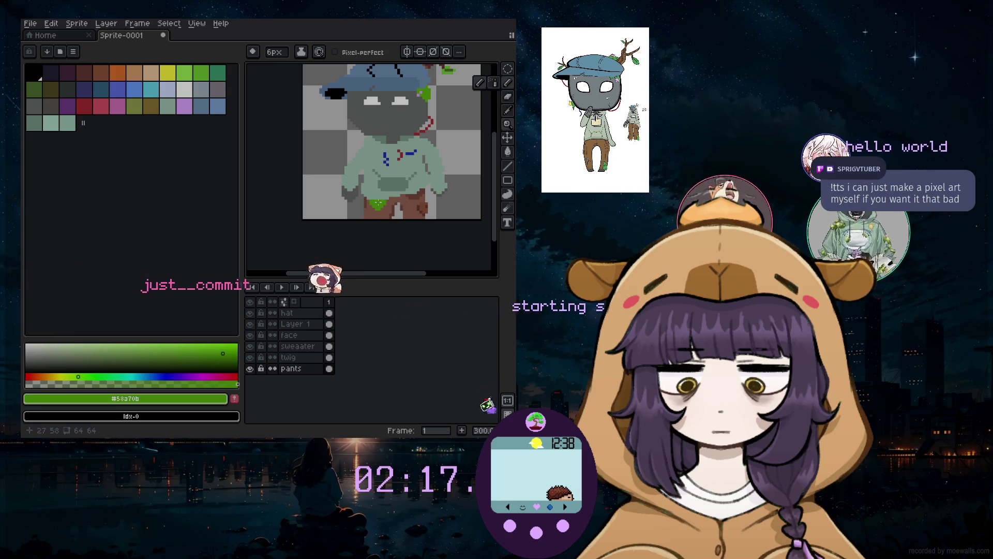
{"action": "scroll", "coordinate": [377, 205], "scroll_direction": "up", "scroll_amount": 2}
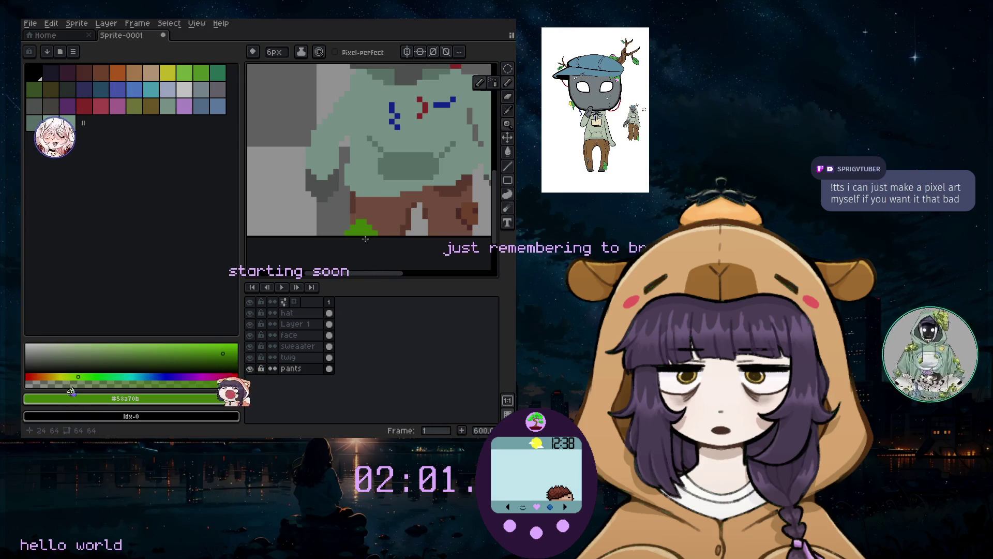
{"action": "left_click", "coordinate": [364, 239]}
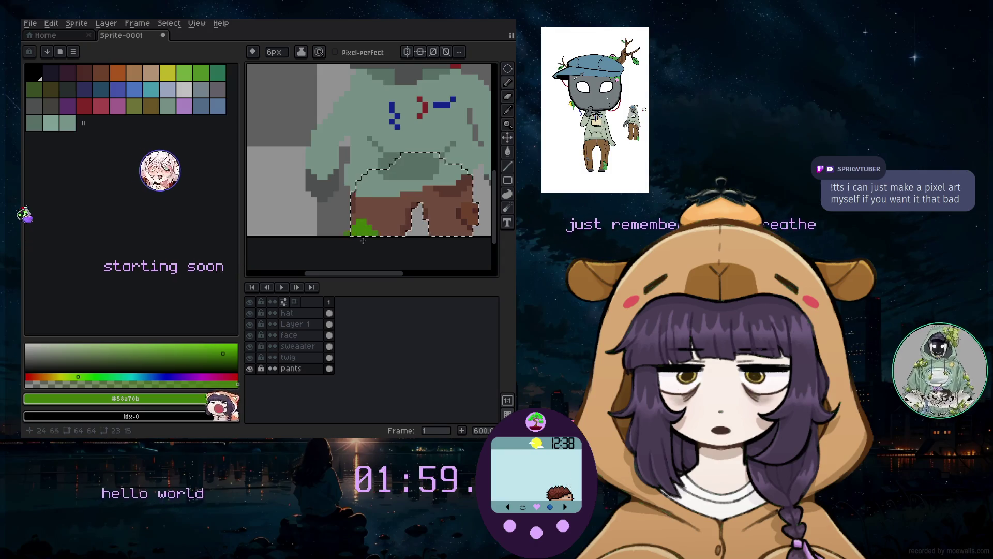
{"action": "left_click_drag", "start_coordinate": [357, 243], "coordinate": [362, 235]}
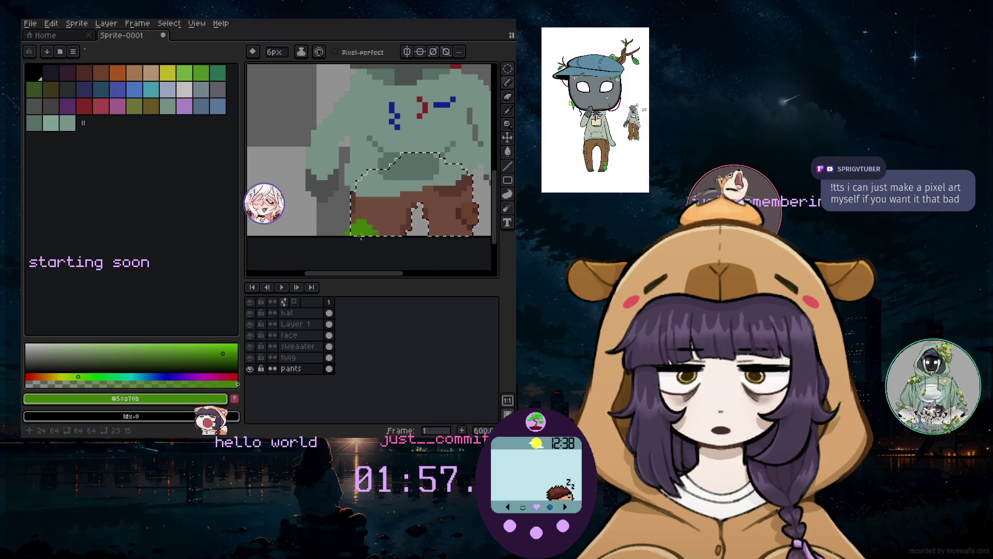
Switch to the darker green swatch Idx-12 with a 1px brush
{"action": "left_click", "coordinate": [202, 75]}
{"action": "key", "text": "minus"}
{"action": "key", "text": "minus"}
{"action": "key", "text": "minus"}
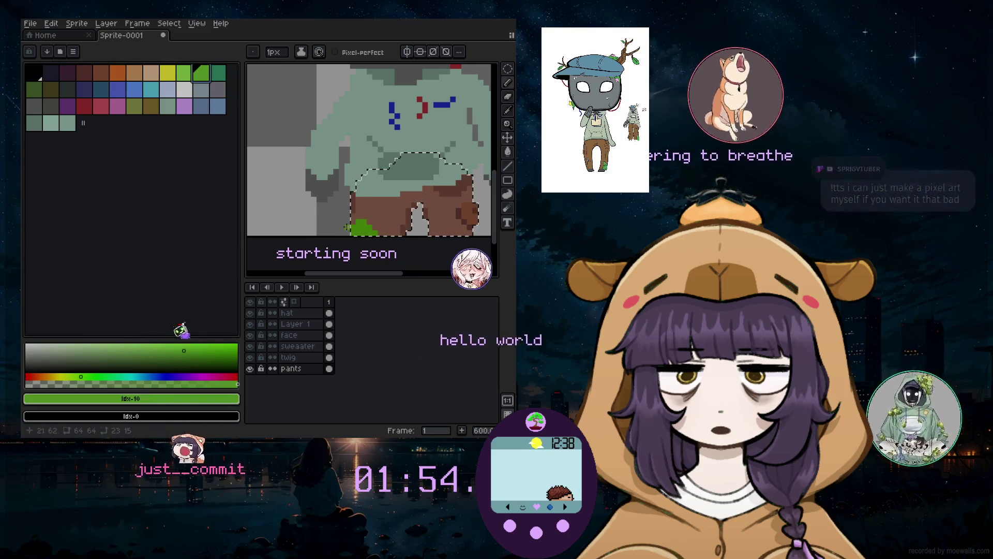
{"action": "left_click", "coordinate": [34, 89]}
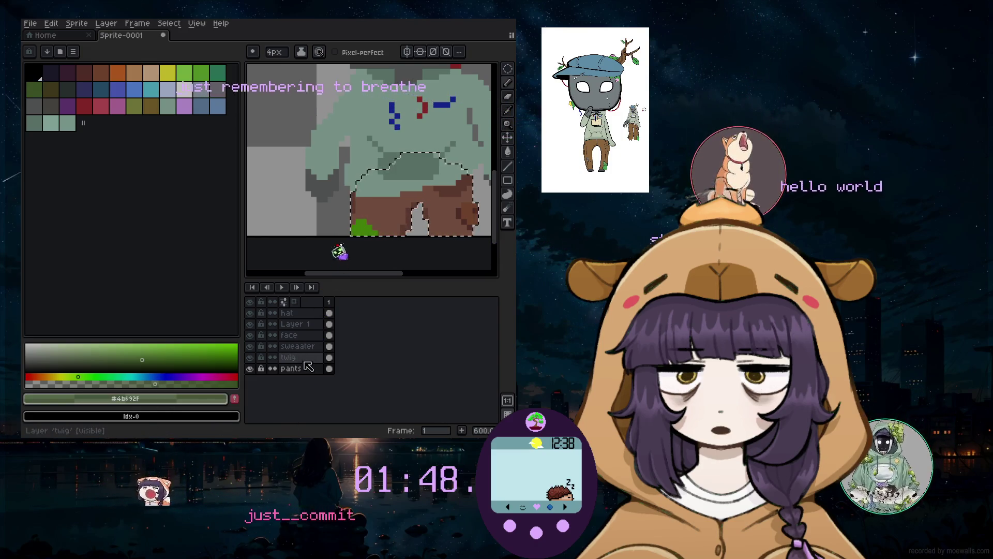
{"action": "scroll", "coordinate": [357, 236], "scroll_direction": "up", "scroll_amount": 6}
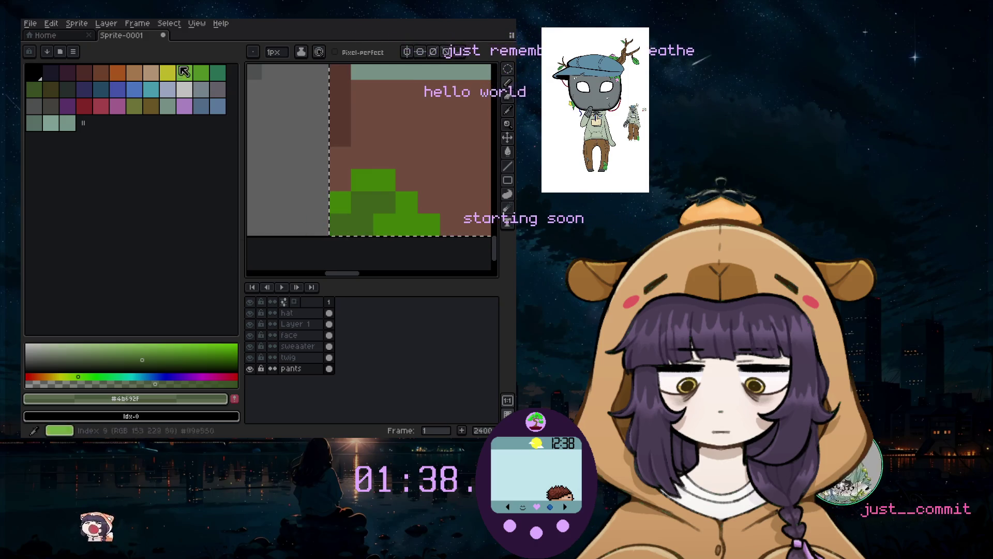
{"action": "left_click", "coordinate": [118, 107]}
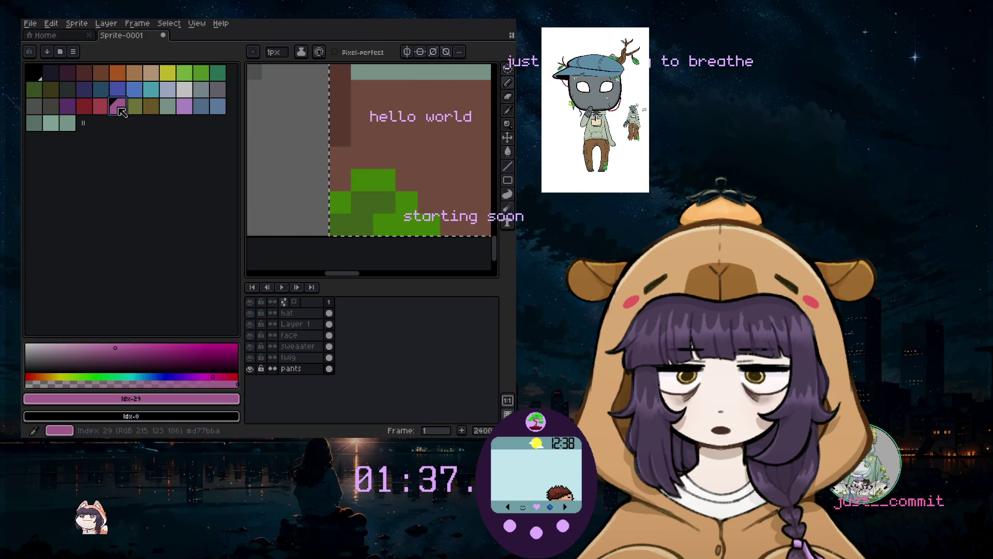
{"action": "left_click", "coordinate": [156, 398]}
{"action": "left_click", "coordinate": [184, 106]}
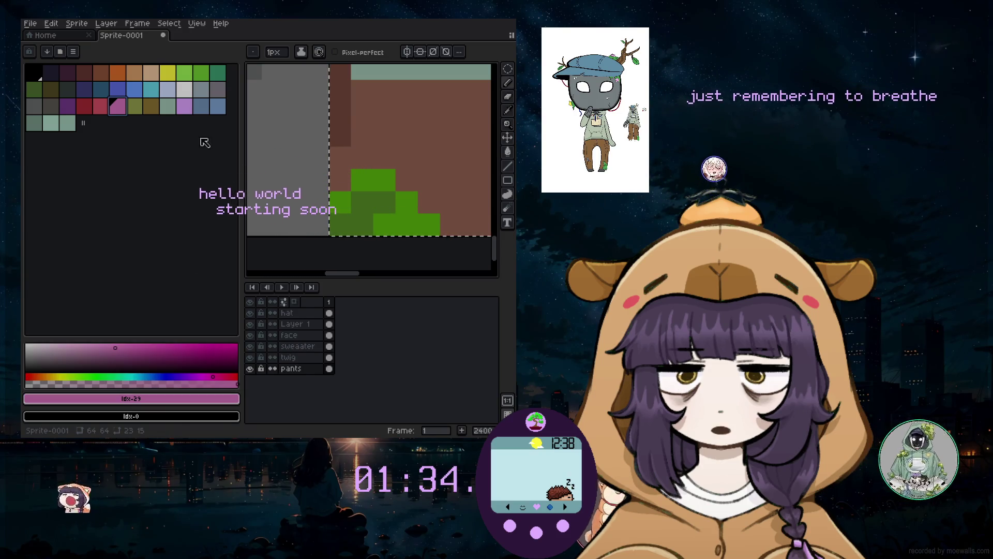
{"action": "left_click", "coordinate": [324, 149]}
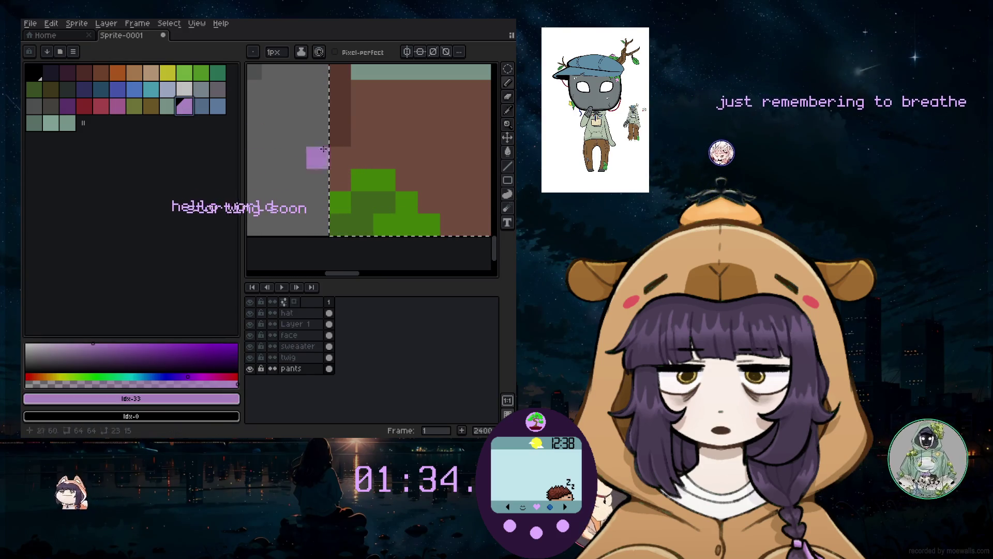
{"action": "left_click", "coordinate": [406, 228]}
{"action": "scroll", "coordinate": [423, 222], "scroll_direction": "down", "scroll_amount": 5}
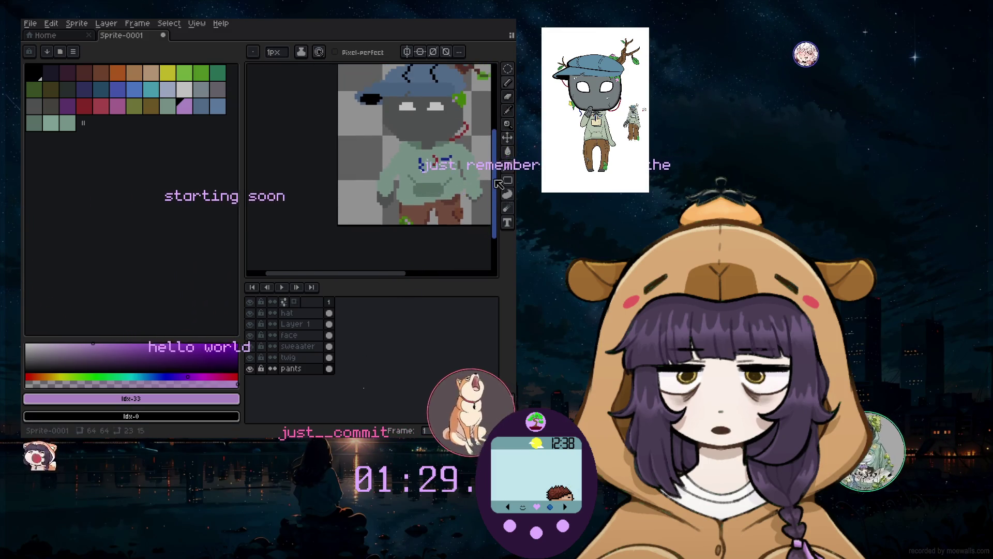
{"action": "scroll", "coordinate": [464, 140], "scroll_direction": "up", "scroll_amount": 5}
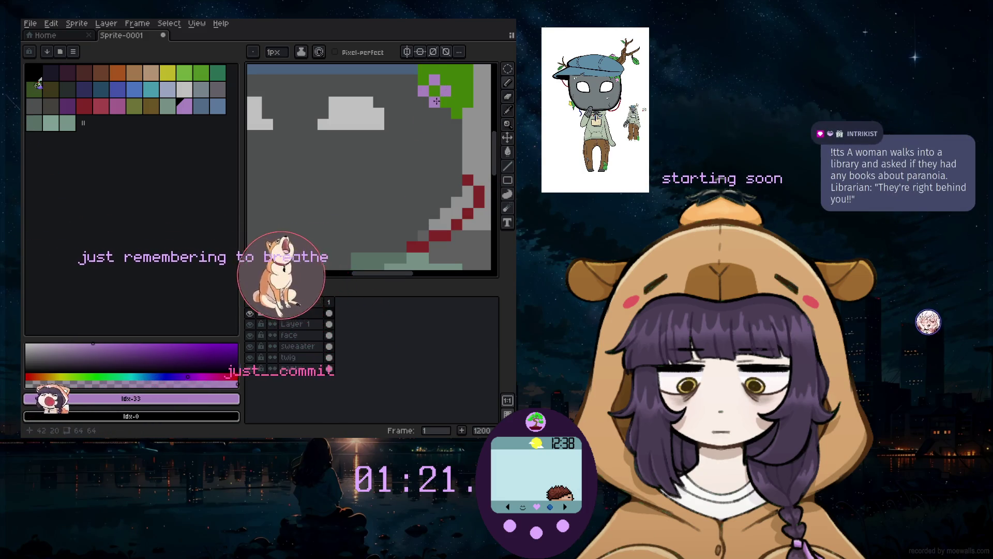
{"action": "scroll", "coordinate": [344, 197], "scroll_direction": "down", "scroll_amount": 5}
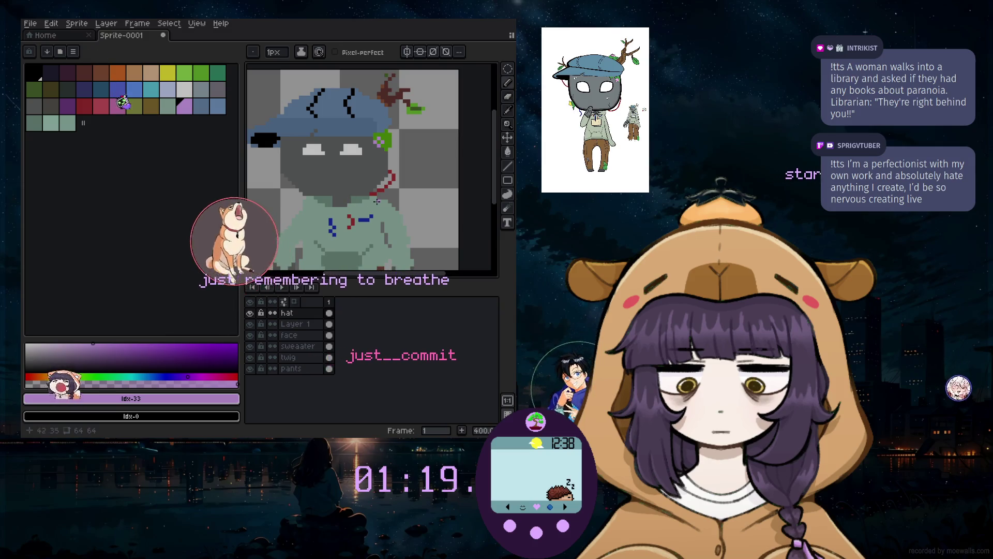
{"action": "left_click", "coordinate": [381, 142], "text": "alt"}
{"action": "scroll", "coordinate": [397, 150], "scroll_direction": "up", "scroll_amount": 4}
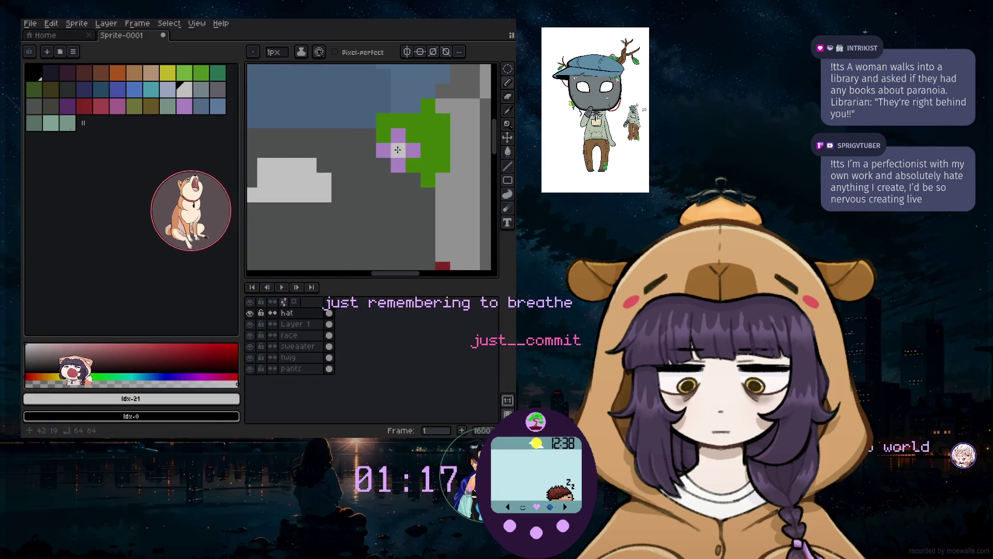
{"action": "scroll", "coordinate": [398, 149], "scroll_direction": "down", "scroll_amount": 6}
{"action": "left_click_drag", "start_coordinate": [383, 274], "coordinate": [359, 276]}
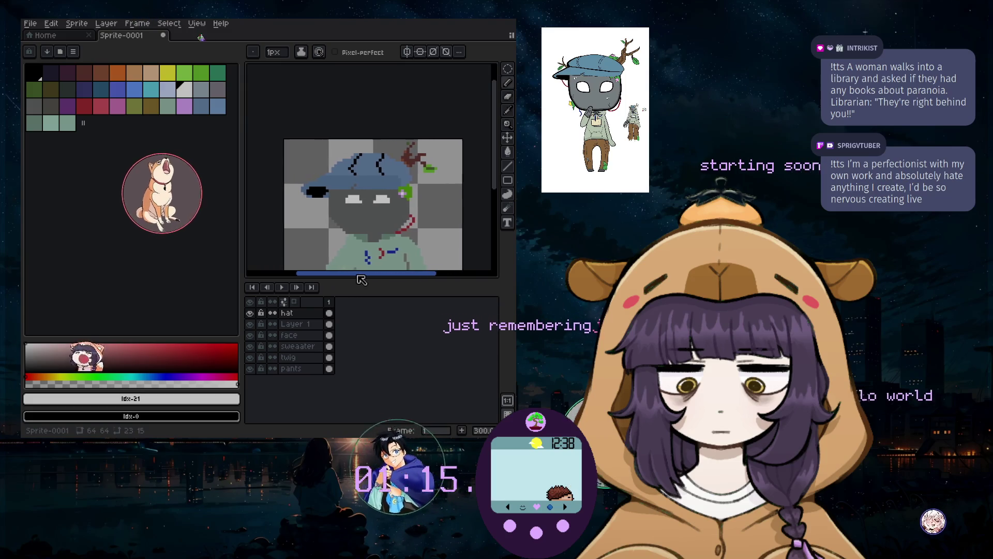
{"action": "scroll", "coordinate": [346, 226], "scroll_direction": "up", "scroll_amount": 1}
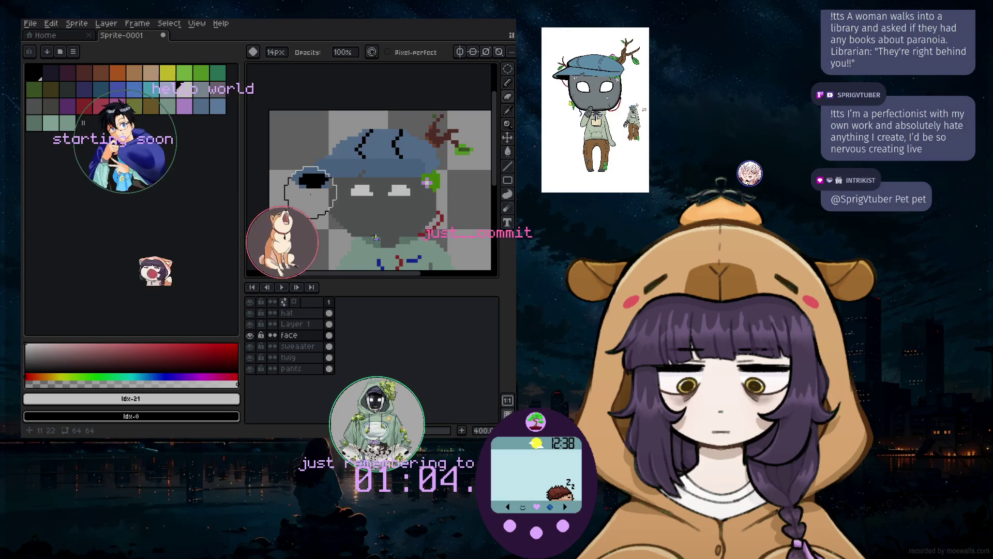
Hide the face layer, check Layer 1, then return to the face layer
{"action": "scroll", "coordinate": [321, 196], "scroll_direction": "up", "scroll_amount": 2}
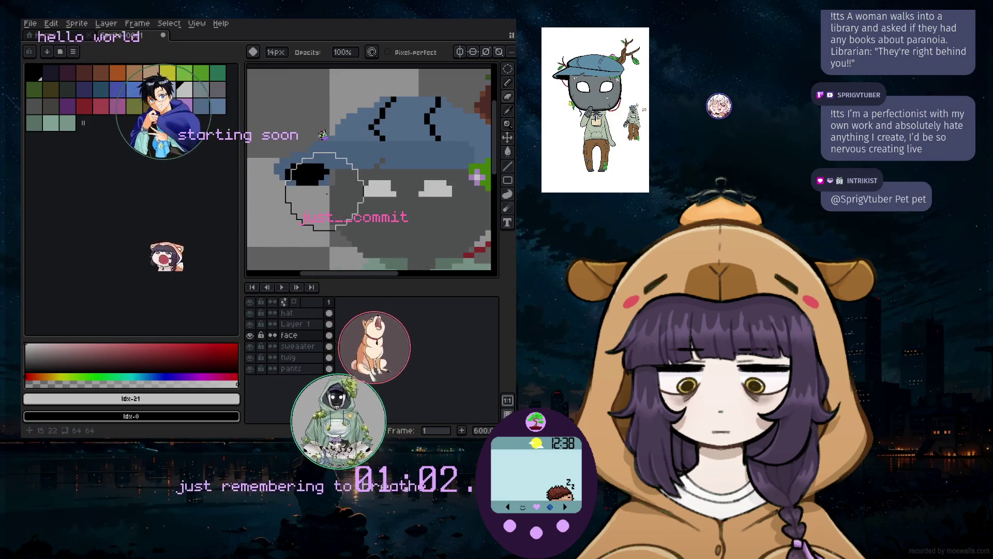
{"action": "left_click", "coordinate": [251, 334]}
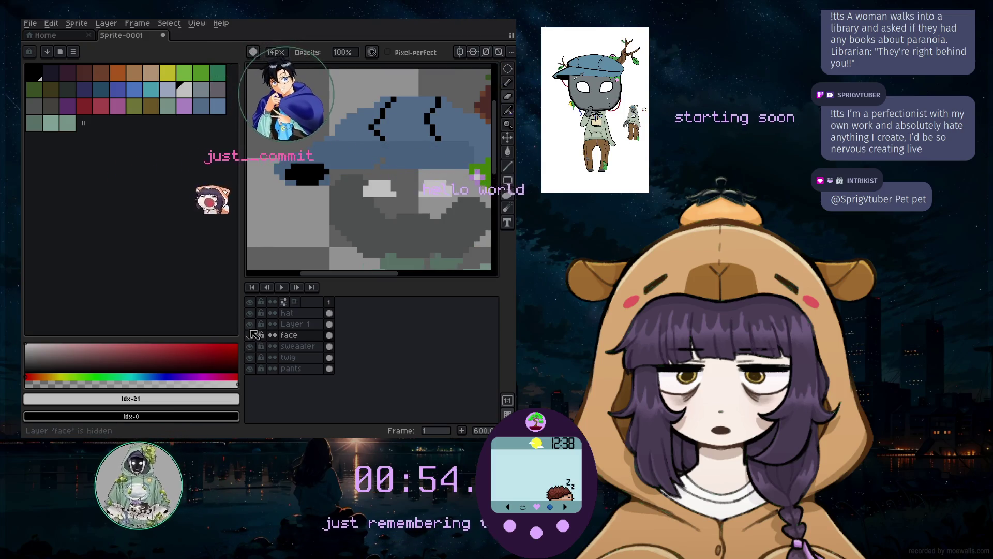
{"action": "left_click", "coordinate": [293, 324]}
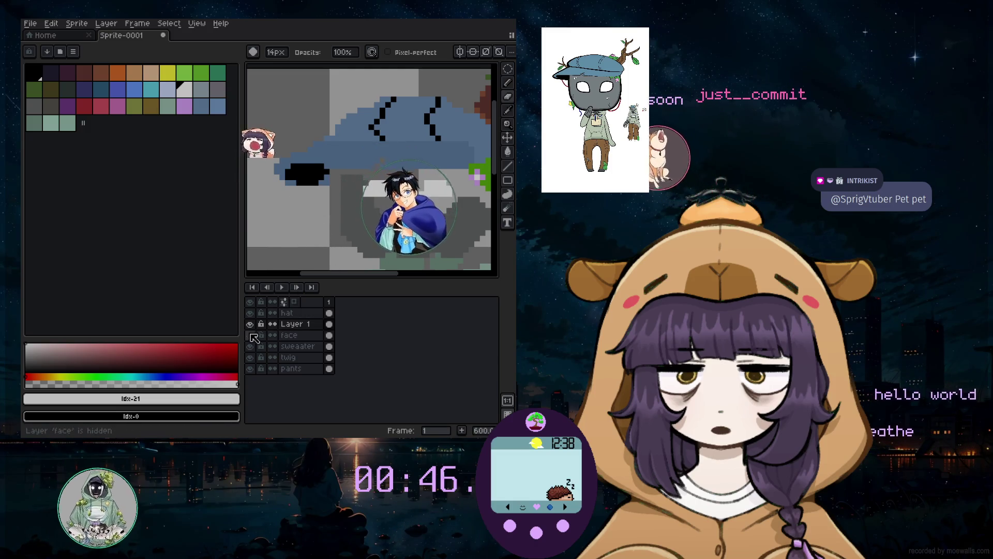
{"action": "scroll", "coordinate": [314, 212], "scroll_direction": "down", "scroll_amount": 2}
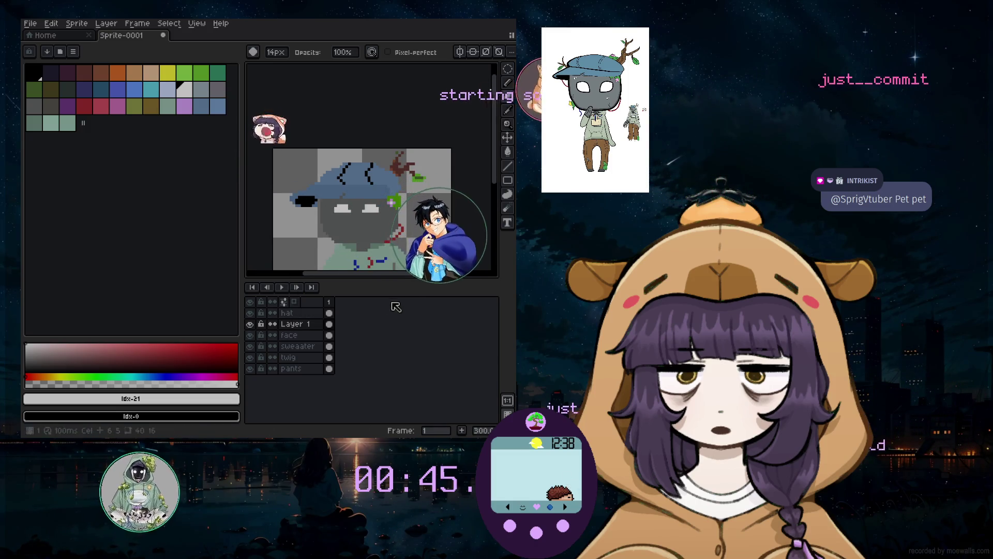
{"action": "scroll", "coordinate": [412, 225], "scroll_direction": "up", "scroll_amount": 3}
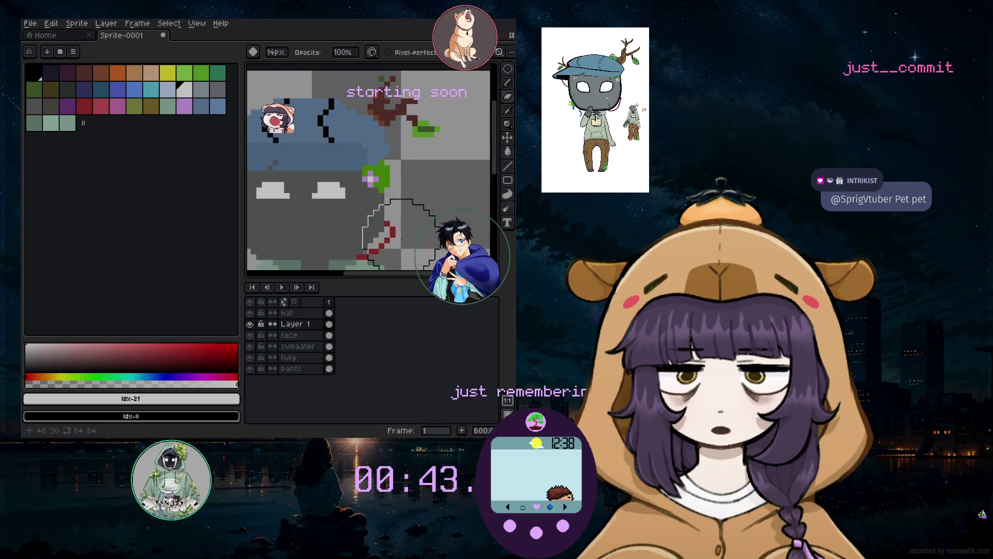
{"action": "left_click", "coordinate": [262, 335]}
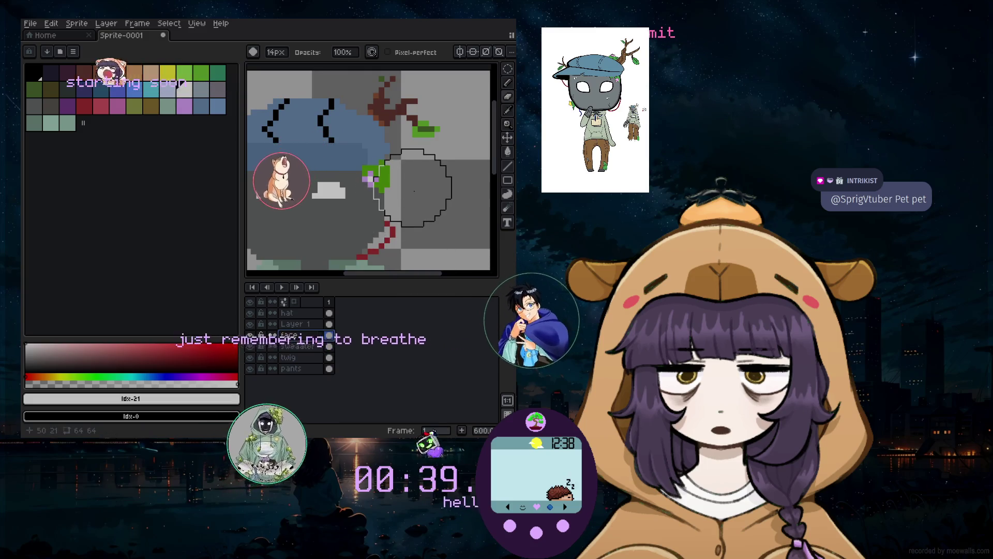
{"action": "scroll", "coordinate": [413, 205], "scroll_direction": "down", "scroll_amount": 2}
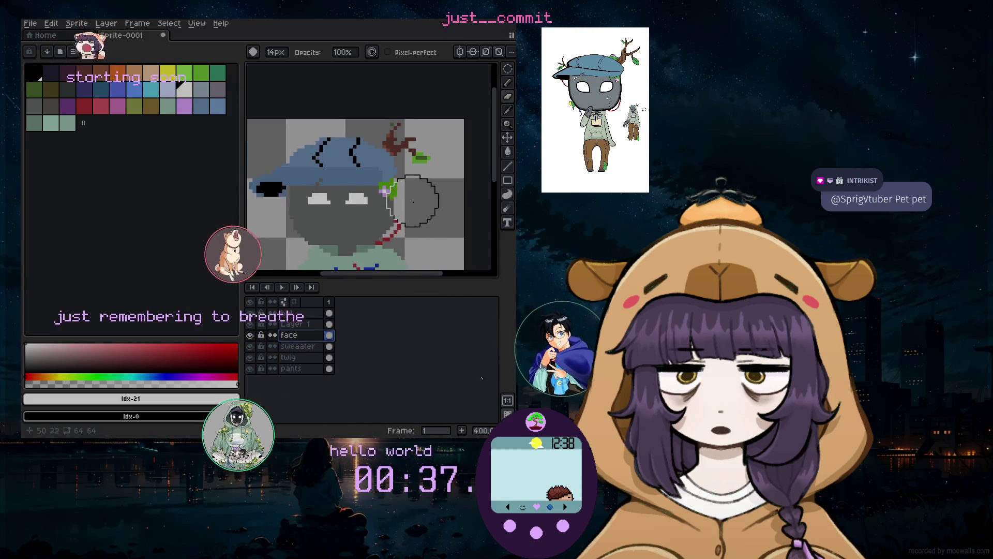
{"action": "scroll", "coordinate": [413, 206], "scroll_direction": "down", "scroll_amount": 1}
{"action": "left_click_drag", "start_coordinate": [407, 274], "coordinate": [394, 274]}
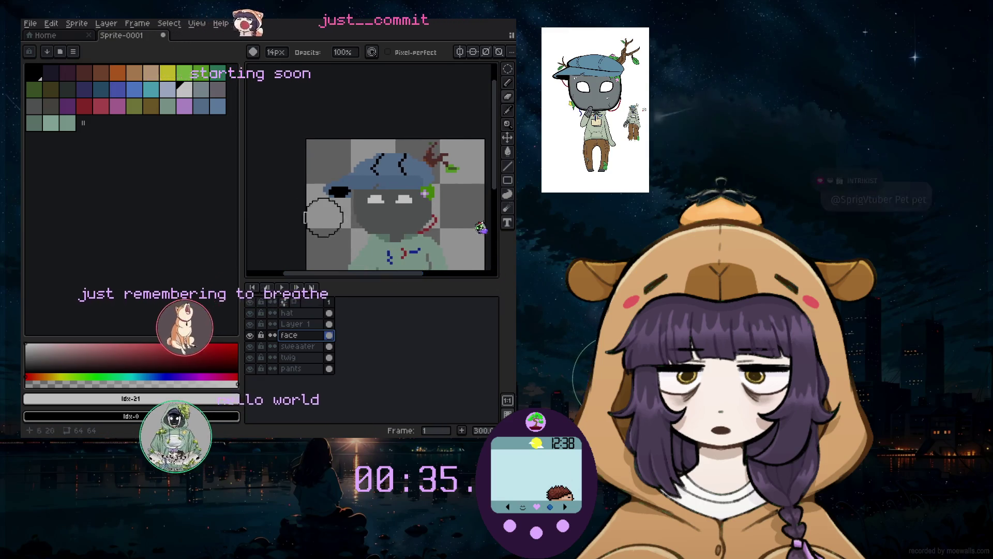
{"action": "scroll", "coordinate": [332, 223], "scroll_direction": "up", "scroll_amount": 2}
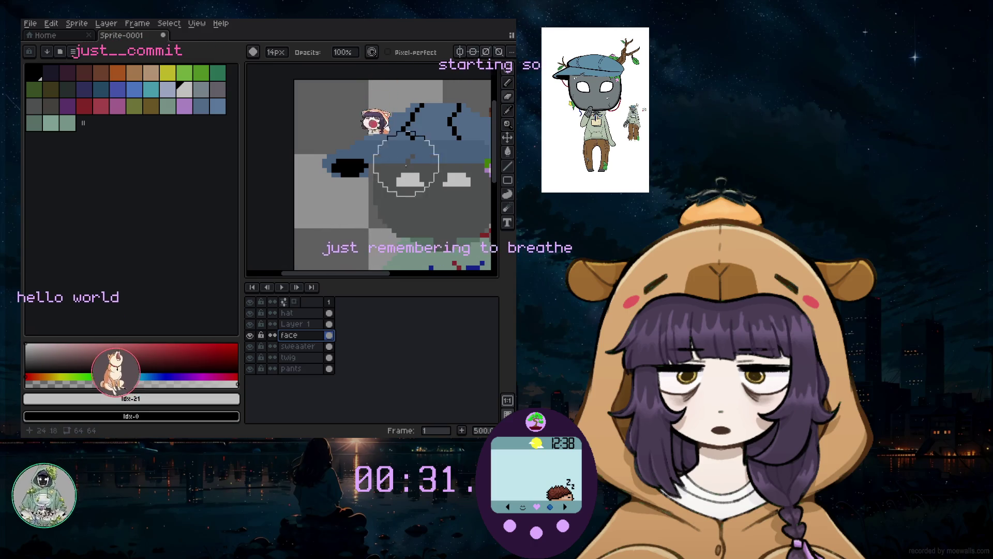
{"action": "scroll", "coordinate": [402, 167], "scroll_direction": "up", "scroll_amount": 2}
Sample the hat's blue, the black, and the face's dark grey from the canvas
{"action": "left_click", "coordinate": [419, 133], "text": "alt"}
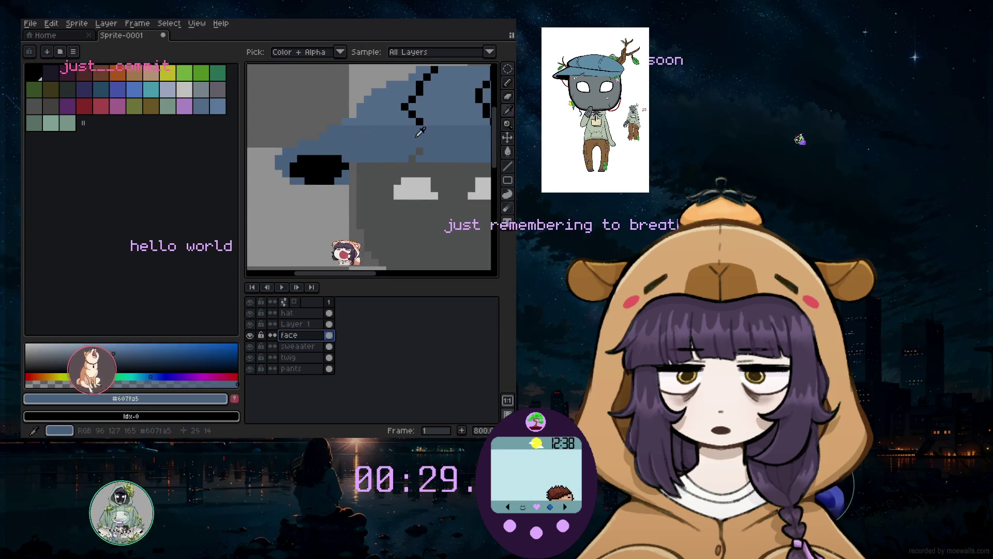
{"action": "key", "text": "b"}
{"action": "scroll", "coordinate": [339, 174], "scroll_direction": "up", "scroll_amount": 3}
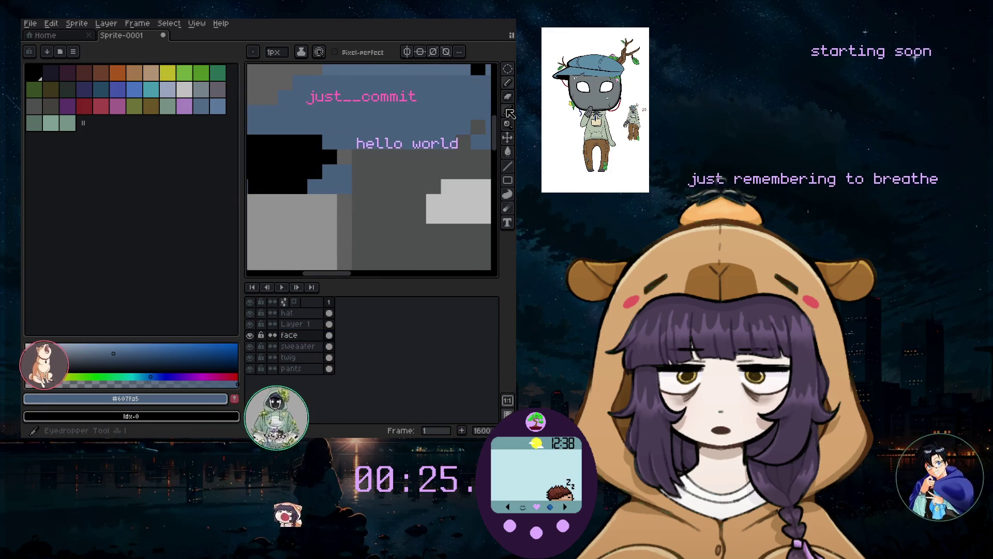
{"action": "key", "text": "alt"}
{"action": "left_click", "coordinate": [267, 158], "text": "alt"}
{"action": "left_click", "coordinate": [350, 156]}
{"action": "scroll", "coordinate": [350, 156], "scroll_direction": "down", "scroll_amount": 7}
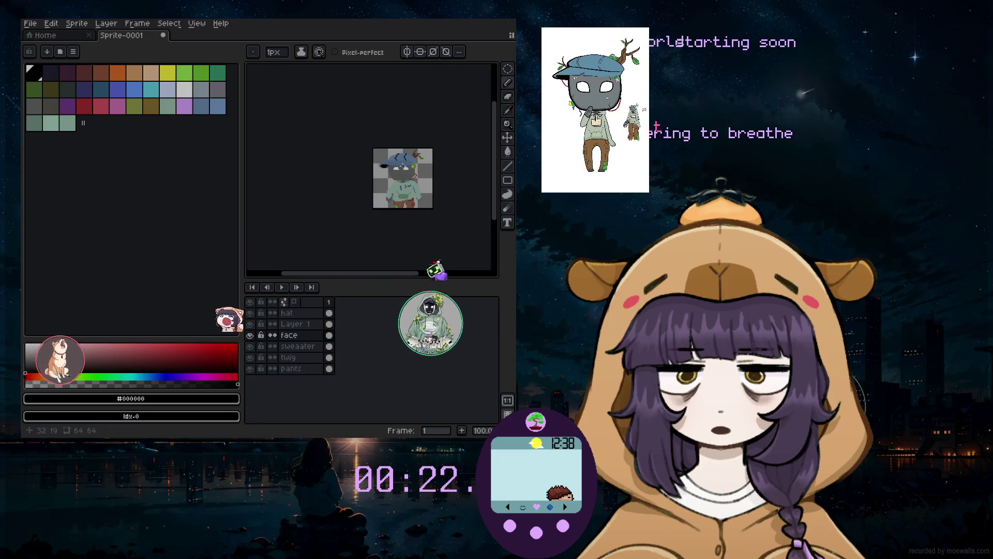
{"action": "scroll", "coordinate": [404, 162], "scroll_direction": "up", "scroll_amount": 1}
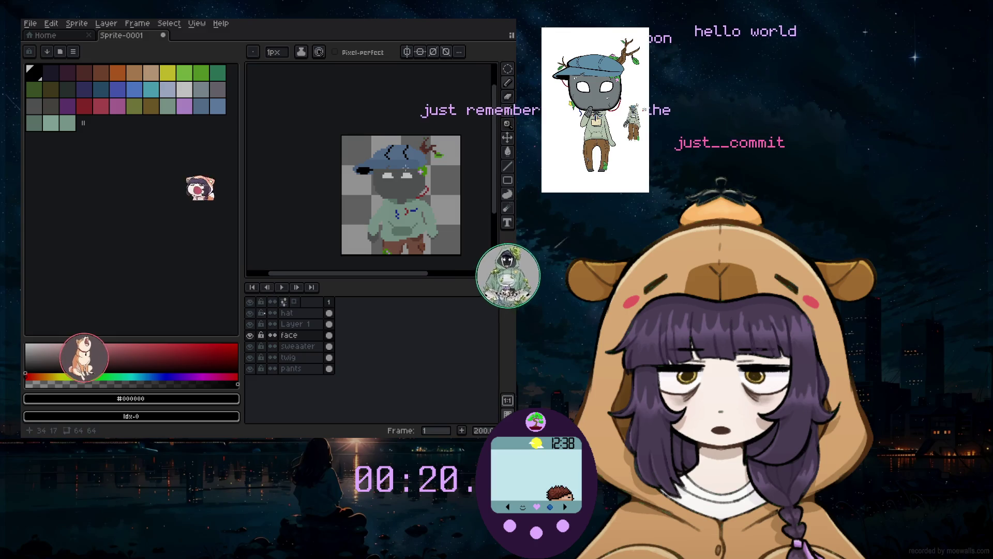
{"action": "scroll", "coordinate": [396, 175], "scroll_direction": "up", "scroll_amount": 3}
{"action": "left_click", "coordinate": [362, 207], "text": "alt"}
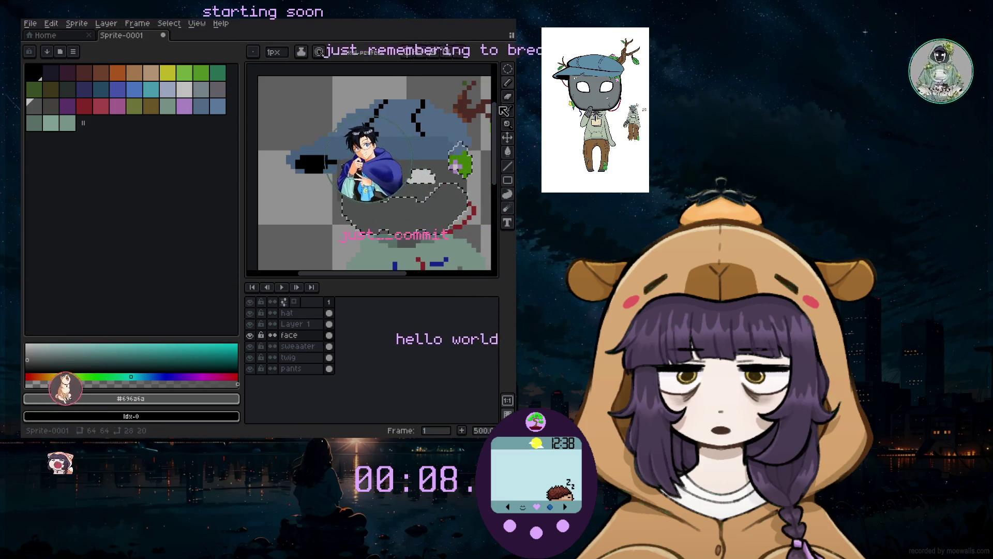
{"action": "left_click", "coordinate": [507, 82]}
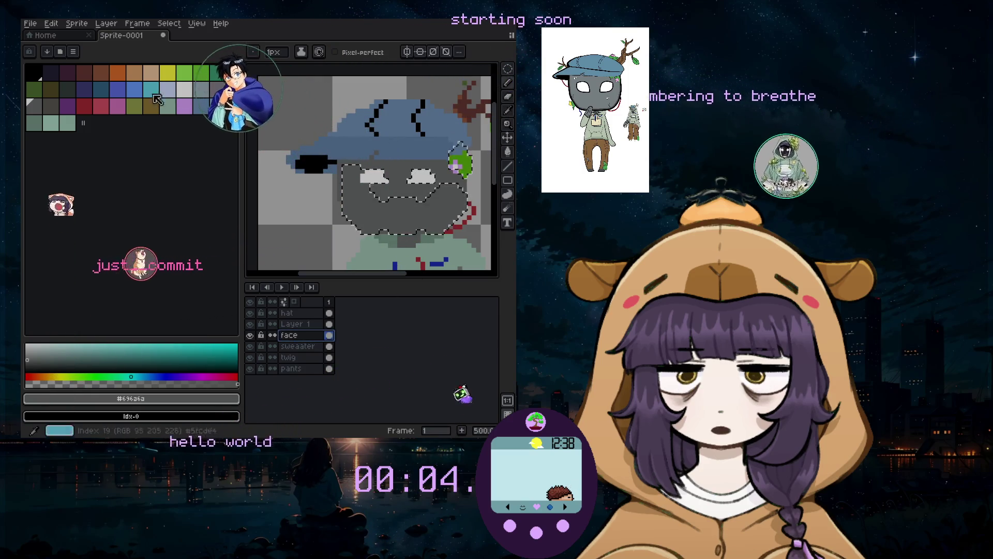
Pick a palette colour and shift it to a muted 165° grey-green
{"action": "left_click", "coordinate": [54, 79]}
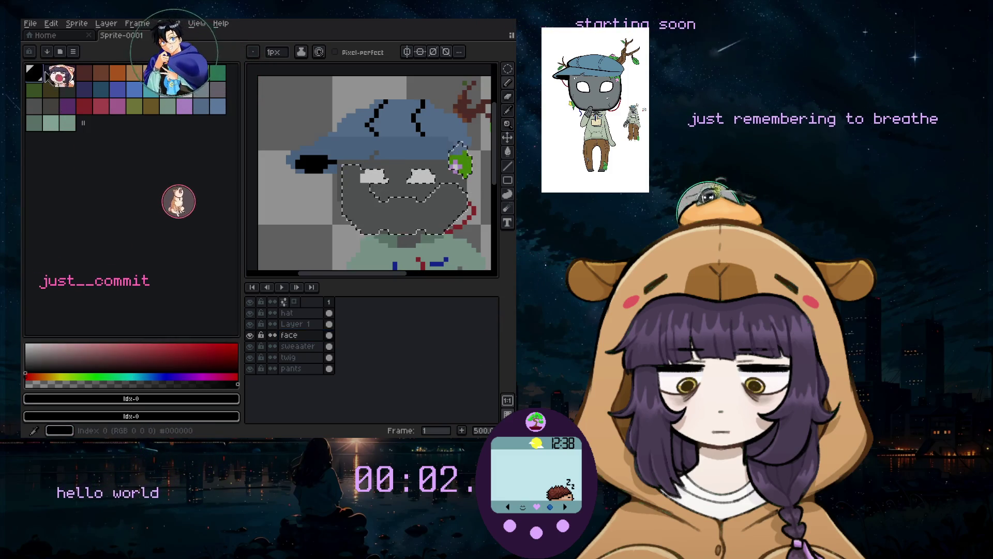
{"action": "left_click", "coordinate": [51, 106]}
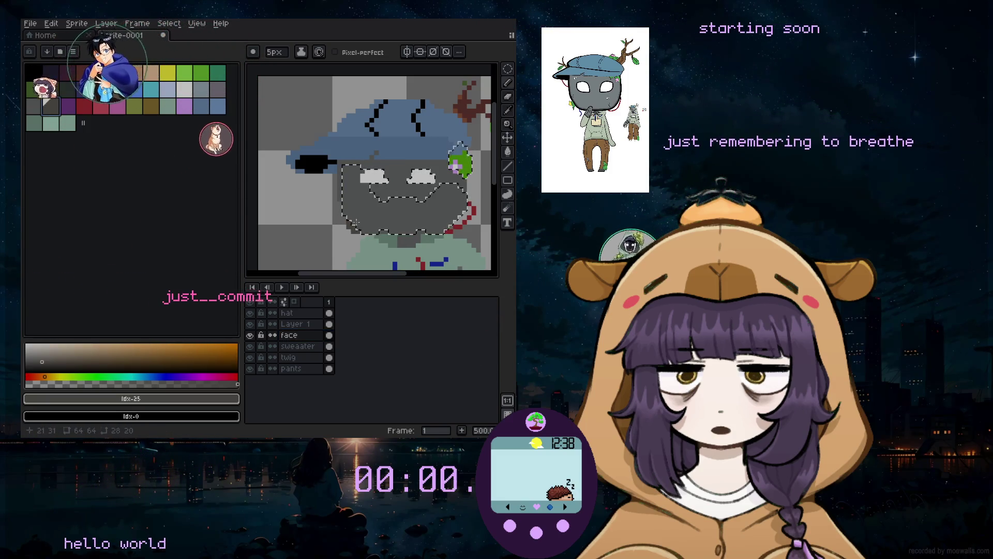
{"action": "left_click", "coordinate": [124, 377]}
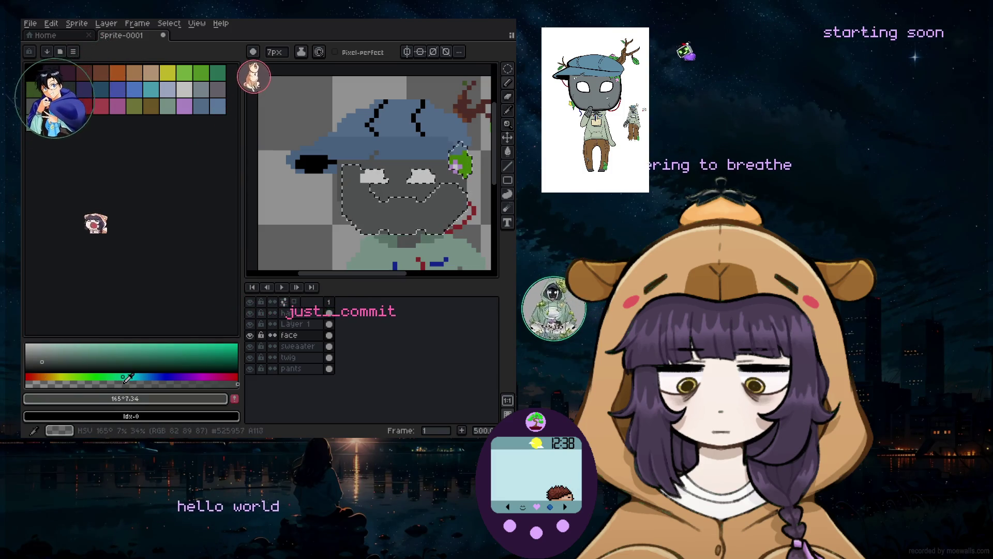
{"action": "left_click", "coordinate": [132, 384]}
{"action": "left_click", "coordinate": [39, 355]}
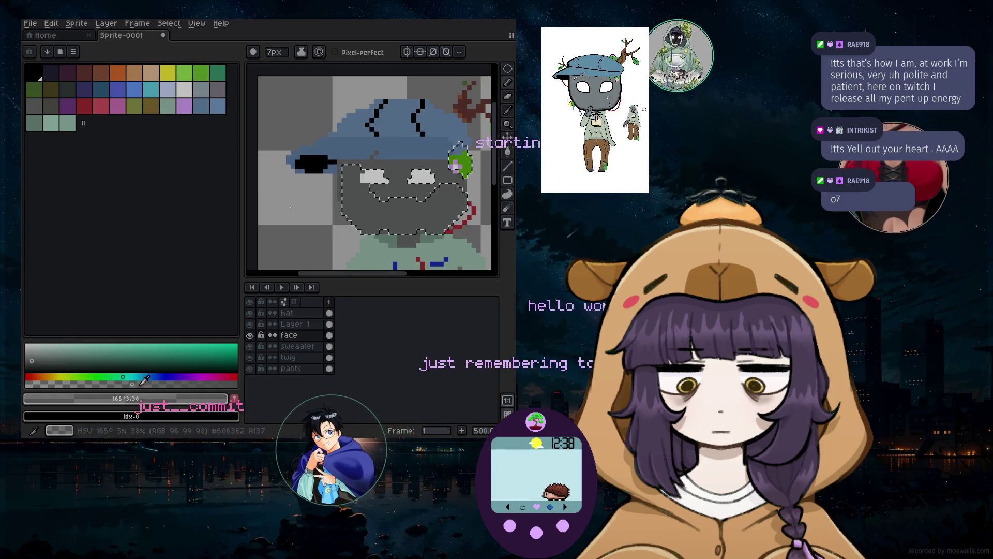
Make the grey-green slightly darker and more saturated, then make Layer 1 active
{"action": "left_click", "coordinate": [43, 364]}
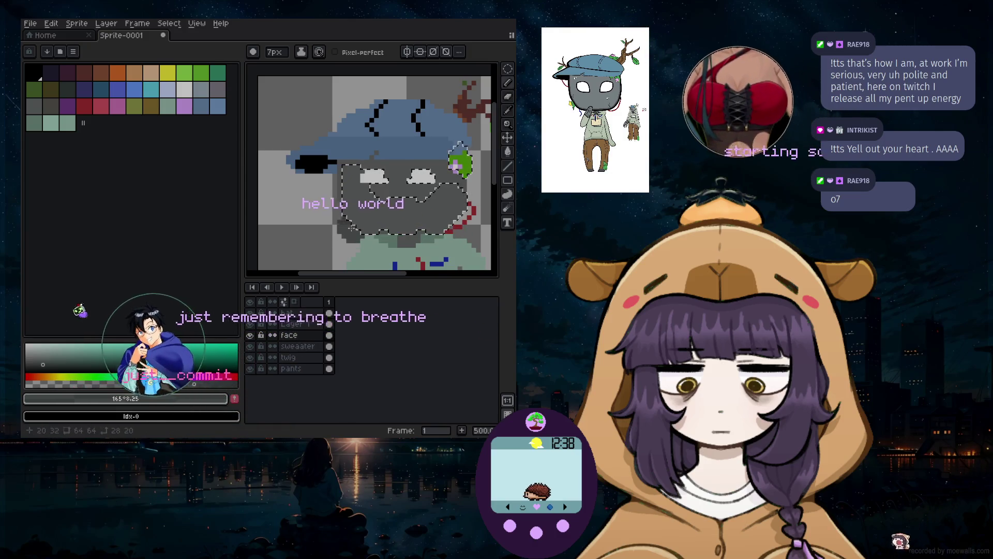
{"action": "left_click", "coordinate": [303, 325]}
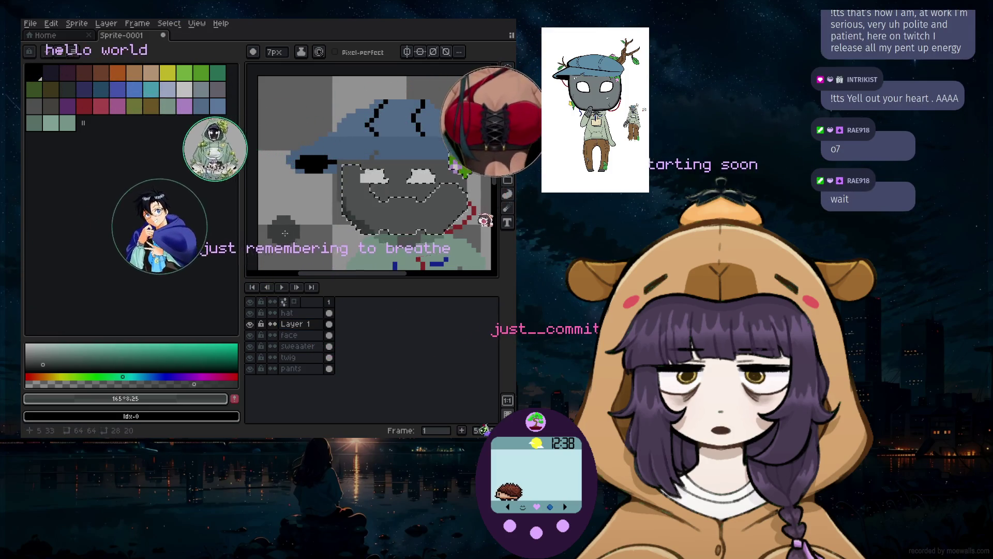
{"action": "scroll", "coordinate": [331, 217], "scroll_direction": "down", "scroll_amount": 5}
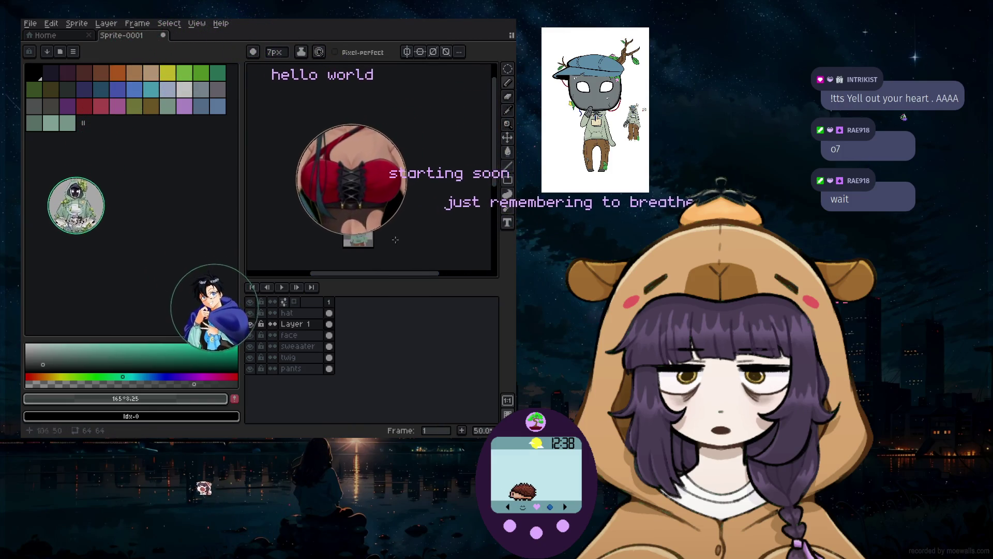
{"action": "scroll", "coordinate": [402, 239], "scroll_direction": "up", "scroll_amount": 5}
{"action": "left_click_drag", "start_coordinate": [389, 283], "coordinate": [347, 288]}
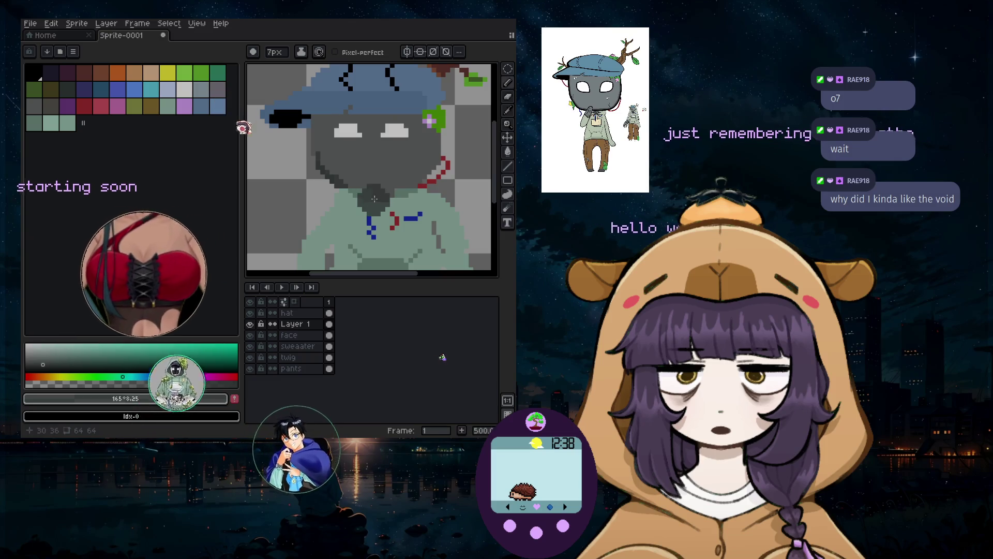
{"action": "left_click", "coordinate": [300, 326], "text": "ctrl"}
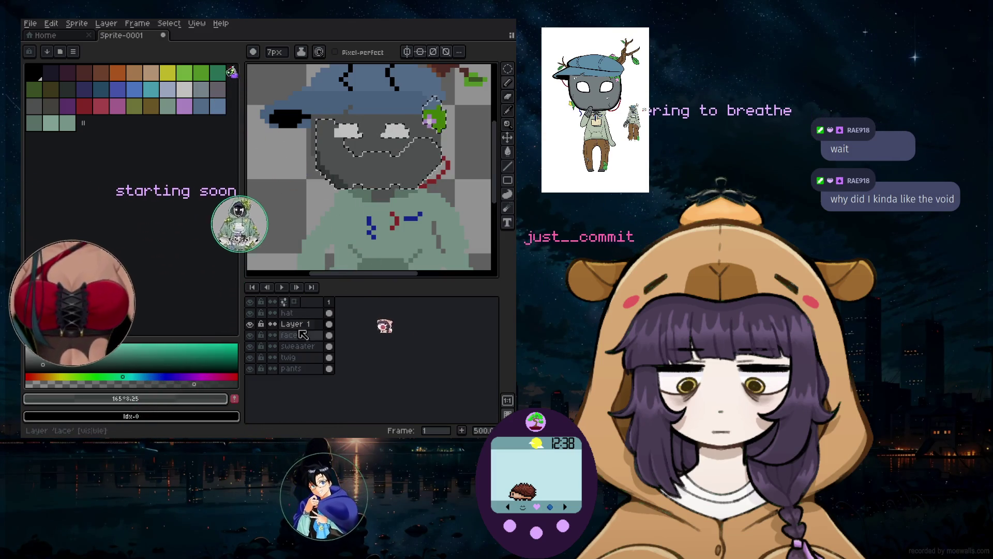
Select the face layer's cel and undo the last pencil stroke near the collar
{"action": "left_click", "coordinate": [306, 335], "text": "ctrl"}
{"action": "left_click", "coordinate": [308, 337]}
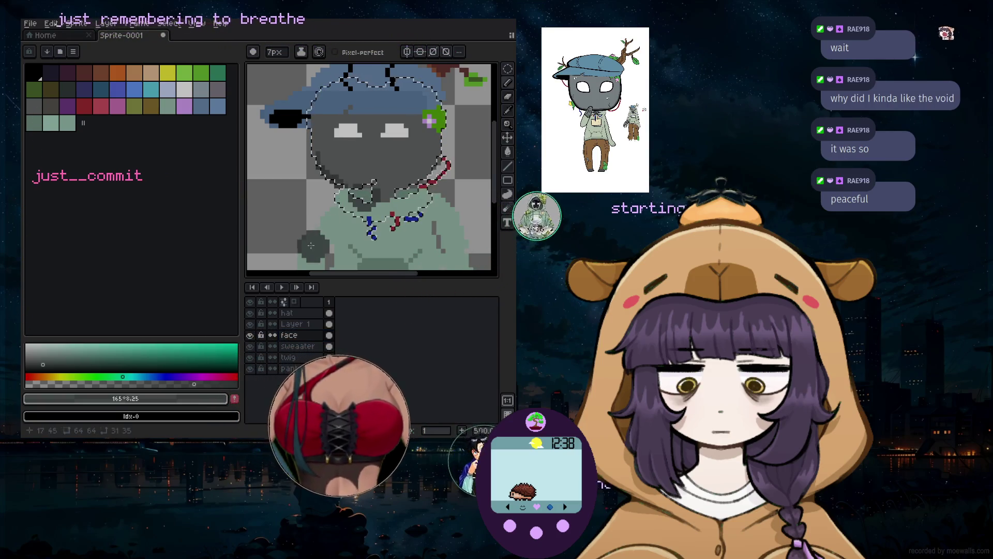
{"action": "key", "text": "ctrl+z"}
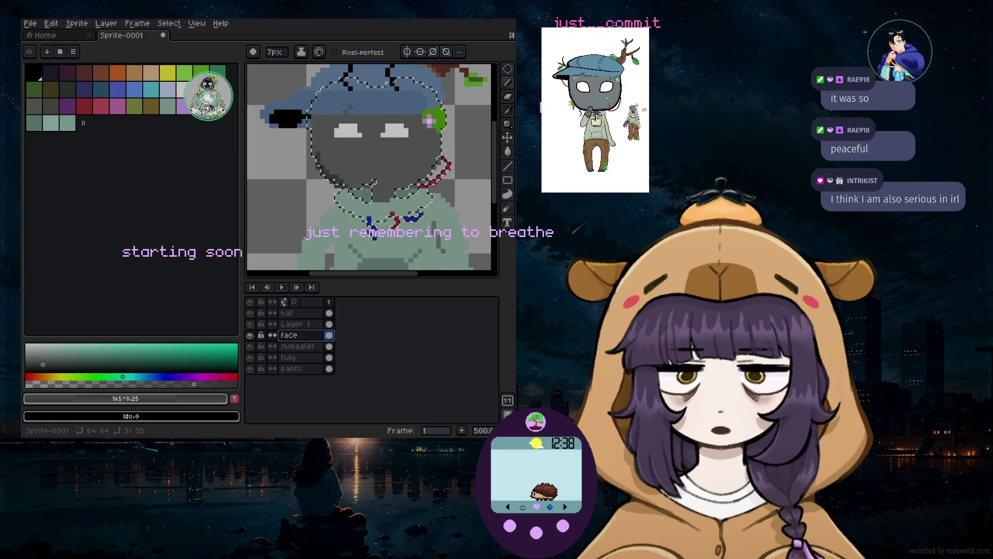
{"action": "scroll", "coordinate": [422, 187], "scroll_direction": "up", "scroll_amount": 2}
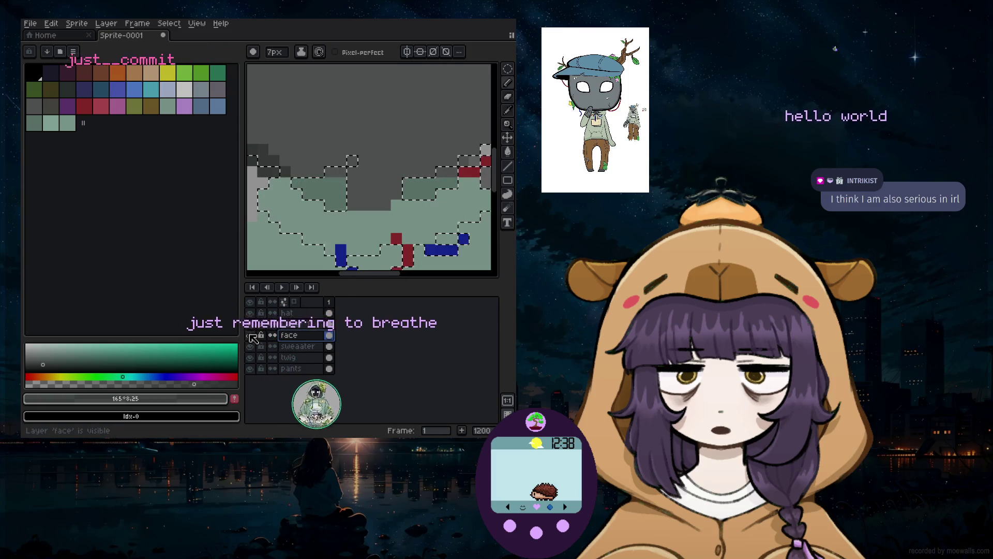
{"action": "scroll", "coordinate": [365, 205], "scroll_direction": "down", "scroll_amount": 4}
{"action": "scroll", "coordinate": [357, 194], "scroll_direction": "up", "scroll_amount": 5}
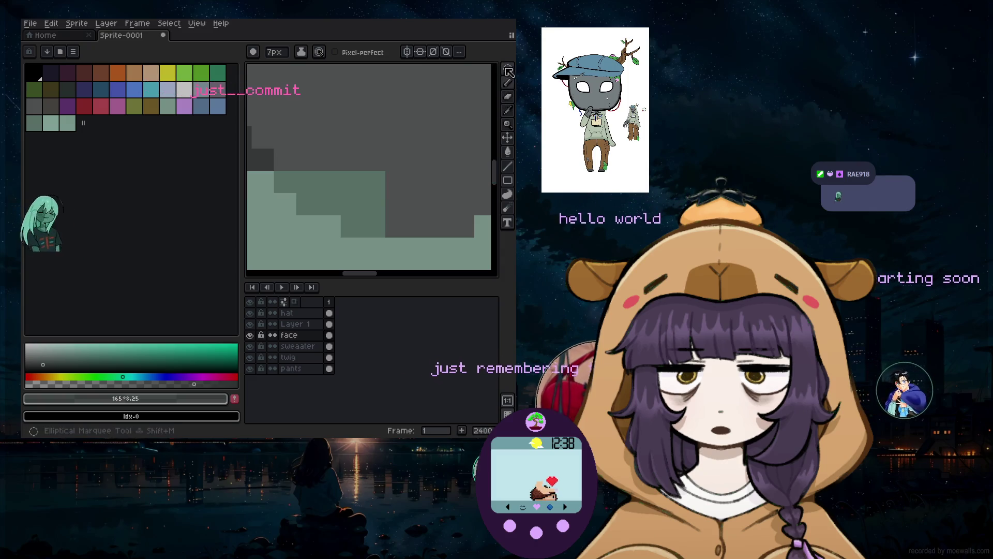
Magic-wand select the head's dark grey region and nudge it one pixel left
{"action": "key", "text": "w"}
{"action": "left_click", "coordinate": [409, 235]}
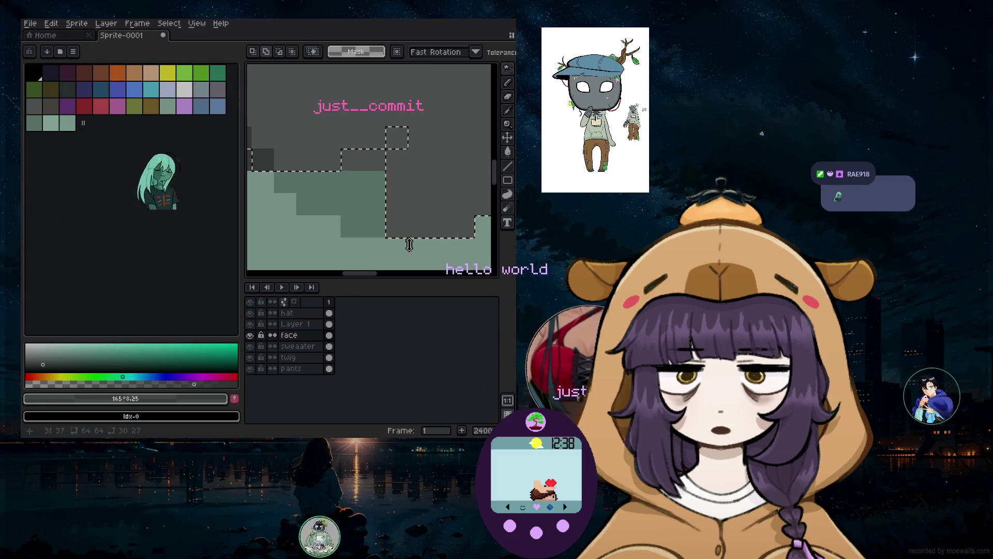
{"action": "left_click", "coordinate": [508, 85]}
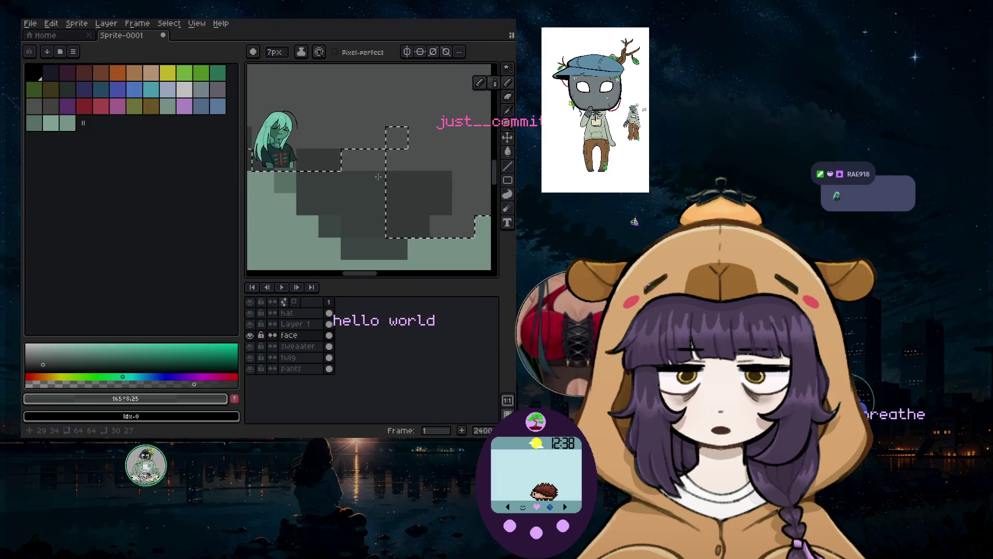
{"action": "key", "text": "ctrl+z"}
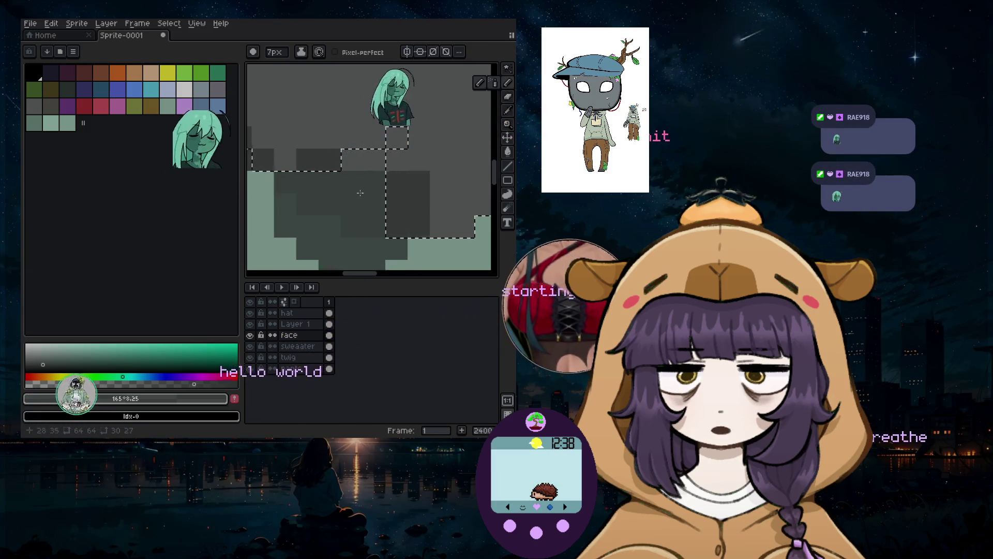
{"action": "scroll", "coordinate": [384, 239], "scroll_direction": "down", "scroll_amount": 6}
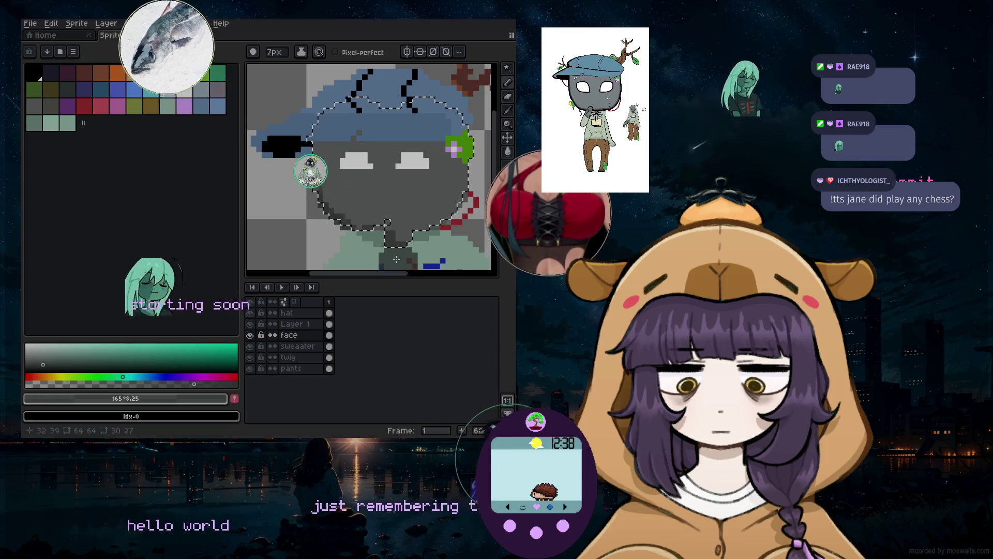
Clear the selection around the face and shrink the brush to a single pixel
{"action": "key", "text": "ctrl+d"}
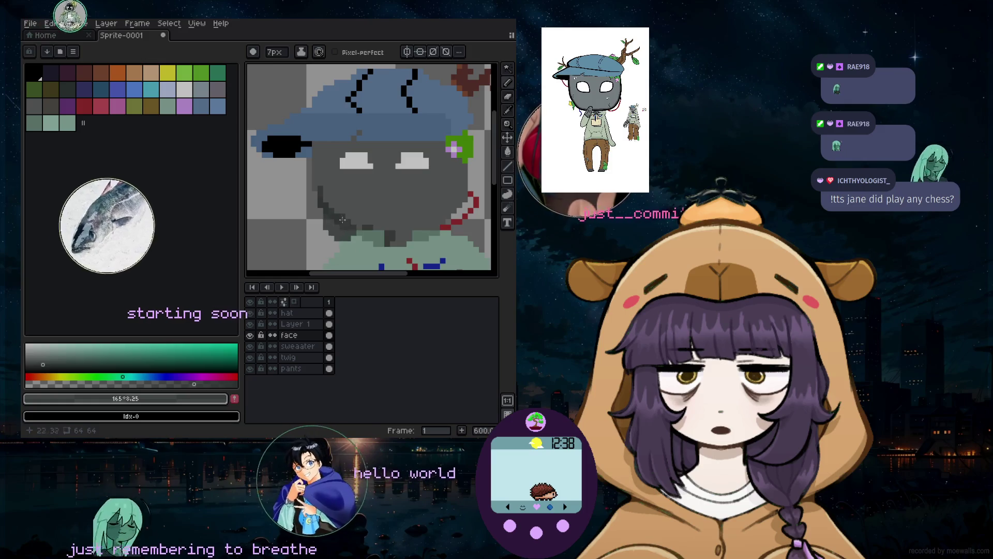
{"action": "scroll", "coordinate": [345, 226], "scroll_direction": "down", "scroll_amount": 2}
{"action": "scroll", "coordinate": [345, 225], "scroll_direction": "up", "scroll_amount": 5}
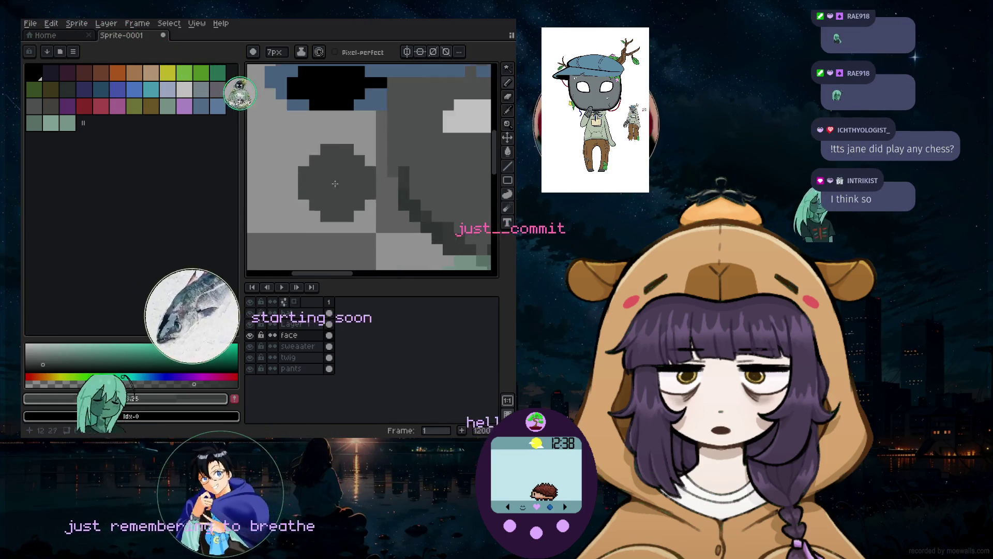
{"action": "key", "text": "e"}
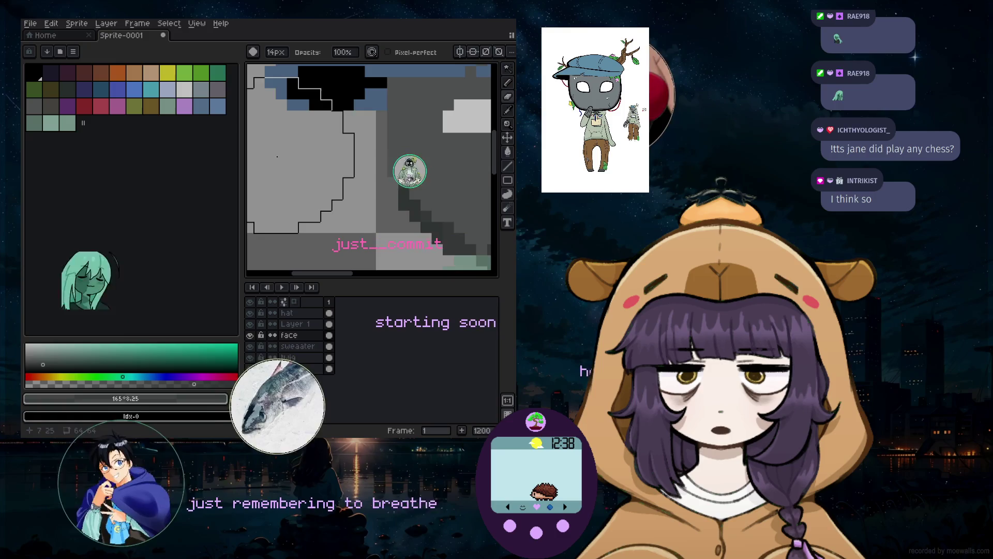
{"action": "key", "text": "minus"}
{"action": "key", "text": "minus"}
{"action": "key", "text": "minus"}
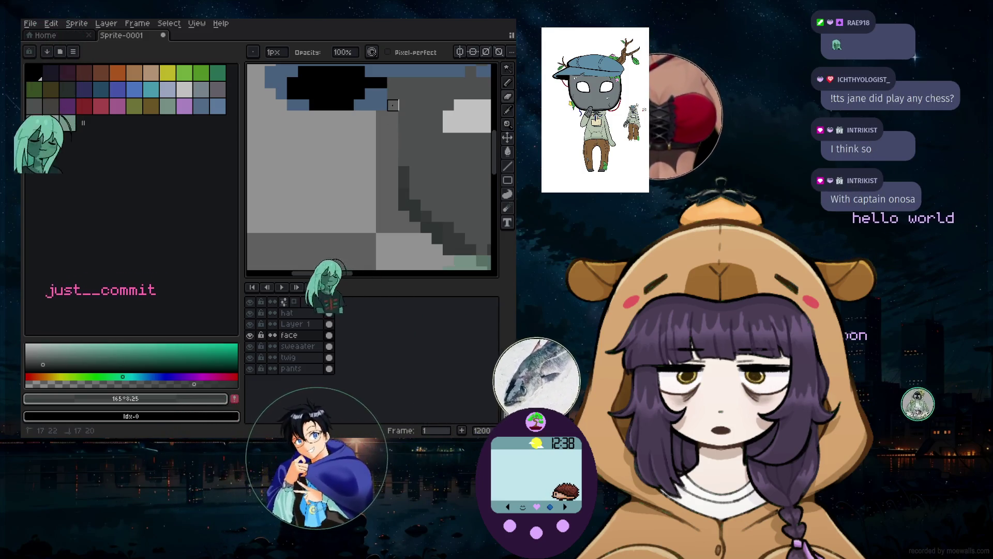
{"action": "scroll", "coordinate": [421, 165], "scroll_direction": "down", "scroll_amount": 4}
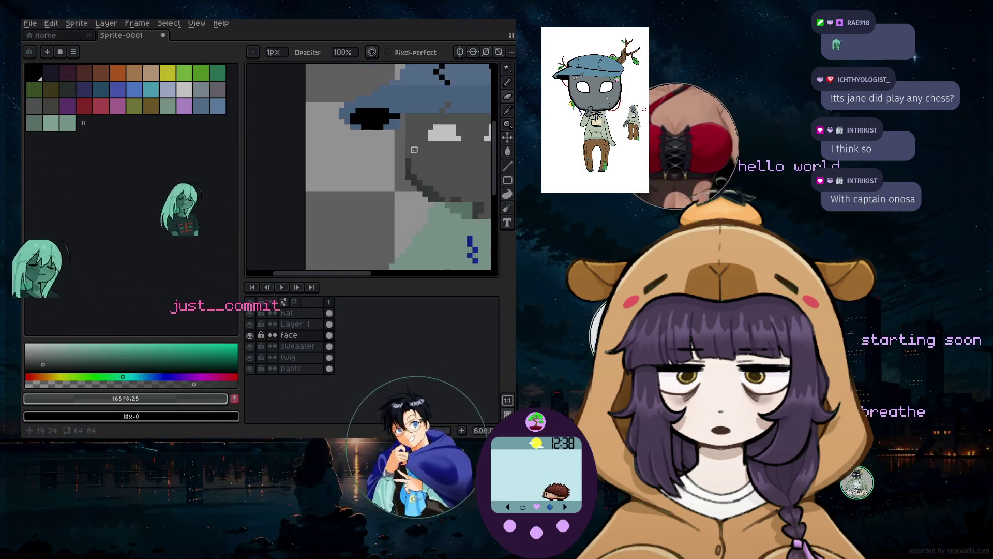
{"action": "scroll", "coordinate": [407, 139], "scroll_direction": "up", "scroll_amount": 5}
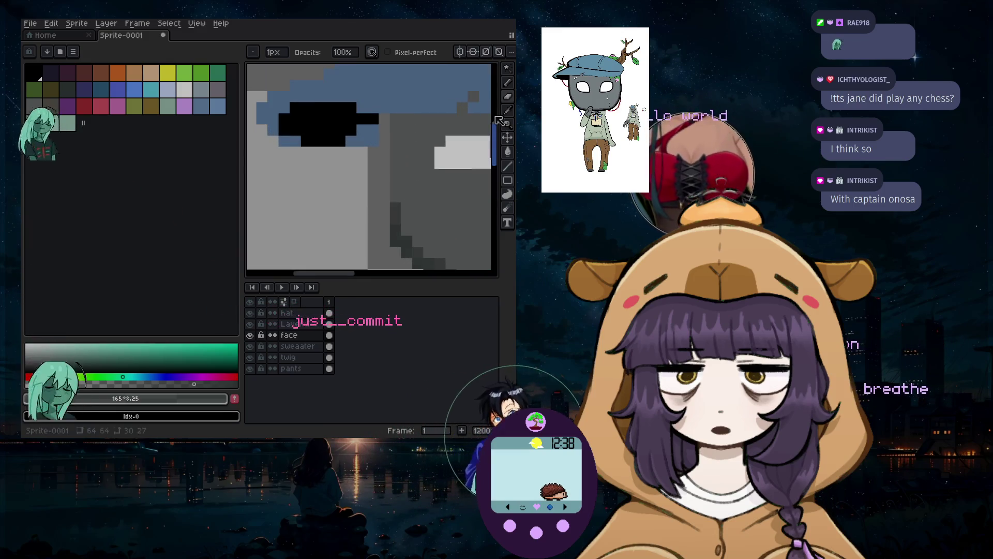
Paint hat-blue pixels under the brim beside the eye, pick black, and select the hat layer
{"action": "left_click", "coordinate": [435, 101]}
{"action": "left_click_drag", "start_coordinate": [365, 166], "coordinate": [377, 135]}
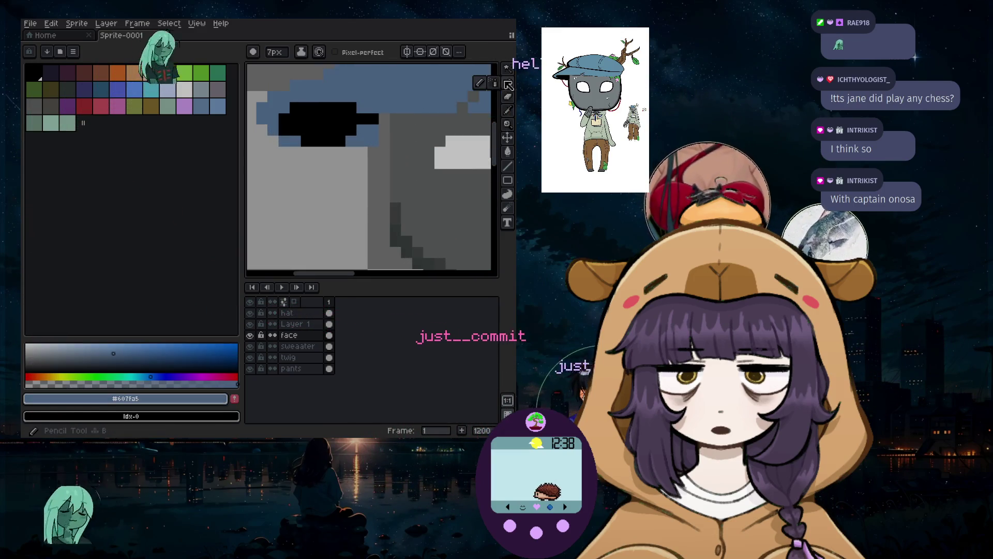
{"action": "scroll", "coordinate": [389, 138], "scroll_direction": "down", "scroll_amount": 1}
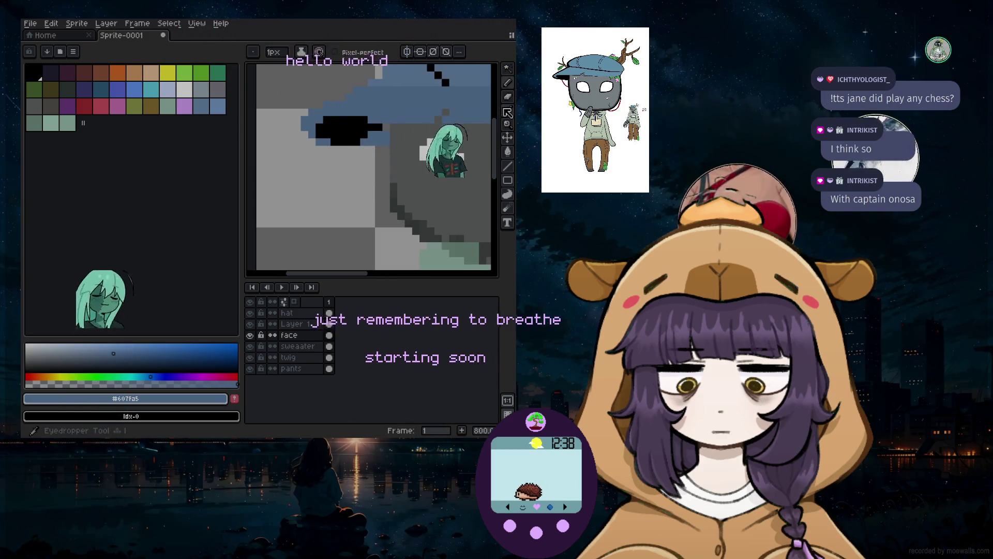
{"action": "key", "text": "i"}
{"action": "left_click", "coordinate": [444, 82]}
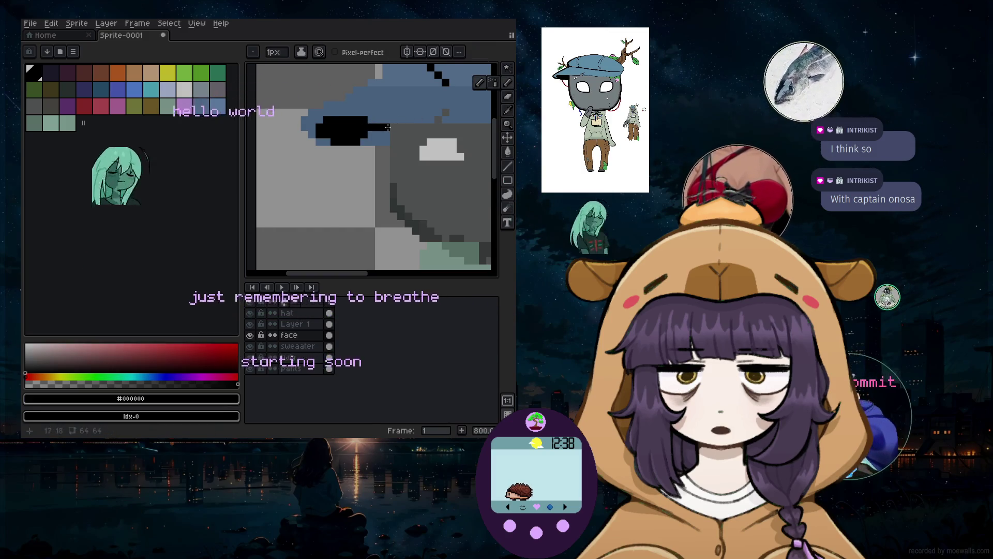
{"action": "key", "text": "b"}
{"action": "scroll", "coordinate": [369, 166], "scroll_direction": "down", "scroll_amount": 5}
{"action": "scroll", "coordinate": [369, 166], "scroll_direction": "up", "scroll_amount": 5}
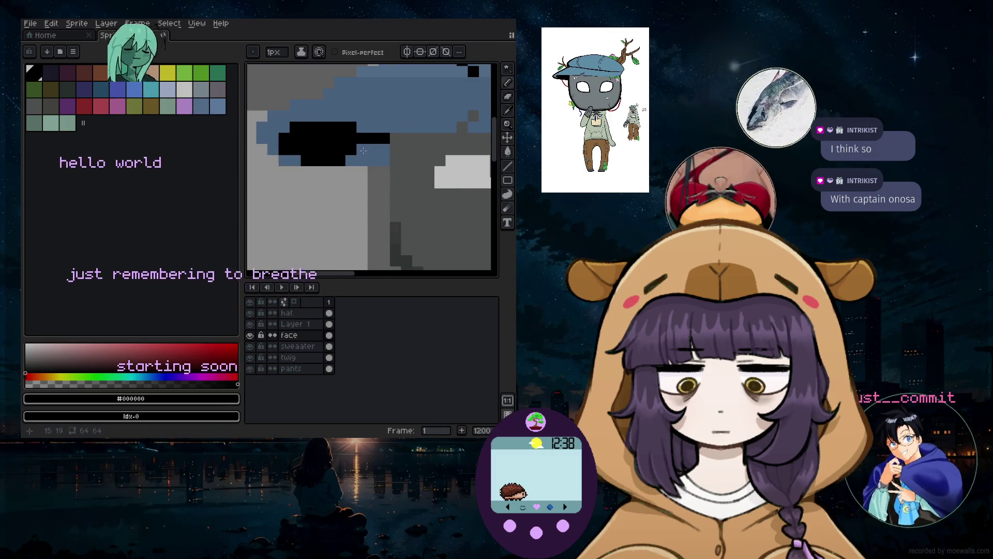
{"action": "left_click", "coordinate": [290, 312]}
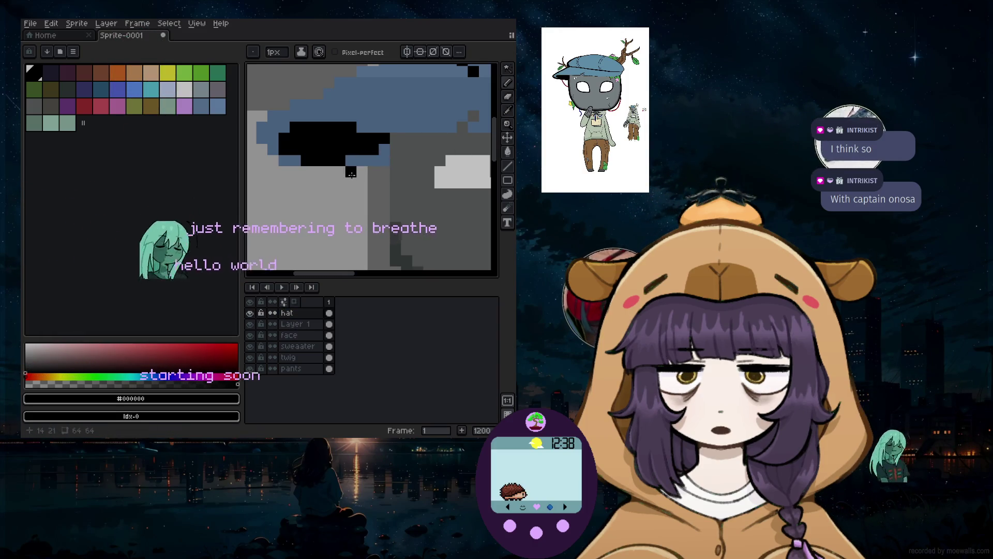
Sample the hat's blue and the twig's leaf green from the canvas
{"action": "scroll", "coordinate": [351, 174], "scroll_direction": "down", "scroll_amount": 7}
{"action": "scroll", "coordinate": [327, 216], "scroll_direction": "up", "scroll_amount": 2}
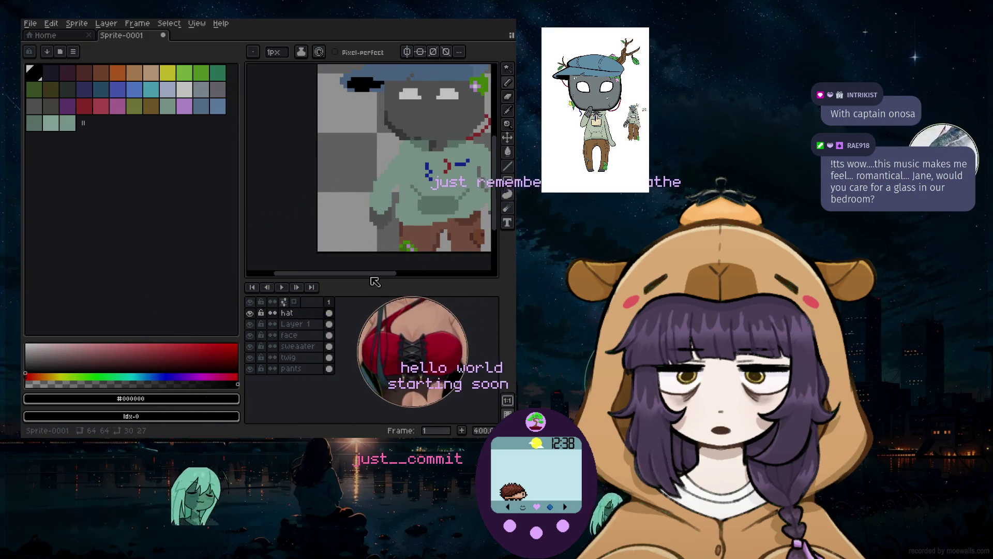
{"action": "left_click_drag", "start_coordinate": [369, 275], "coordinate": [389, 275]}
{"action": "scroll", "coordinate": [409, 227], "scroll_direction": "down", "scroll_amount": 3}
{"action": "scroll", "coordinate": [421, 226], "scroll_direction": "up", "scroll_amount": 1}
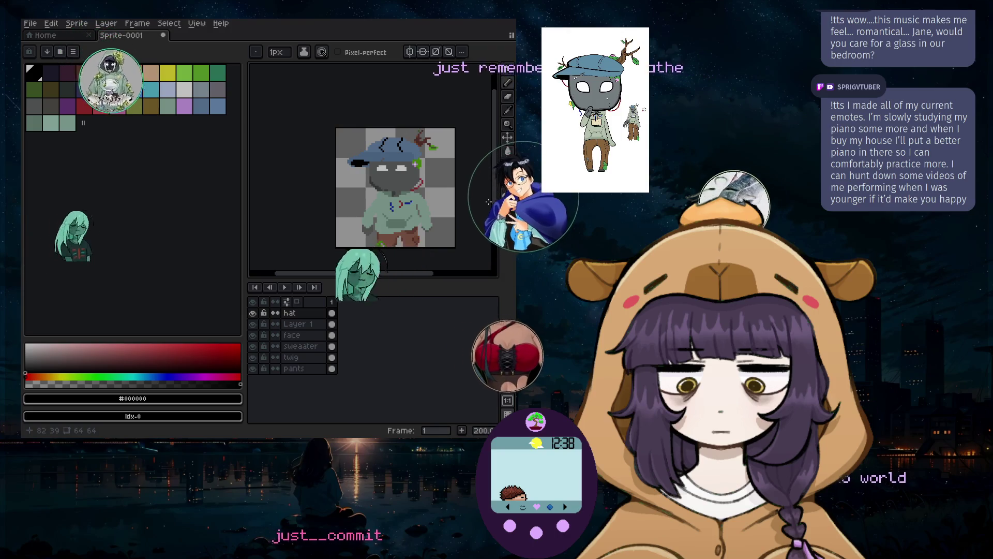
{"action": "scroll", "coordinate": [434, 173], "scroll_direction": "up", "scroll_amount": 3}
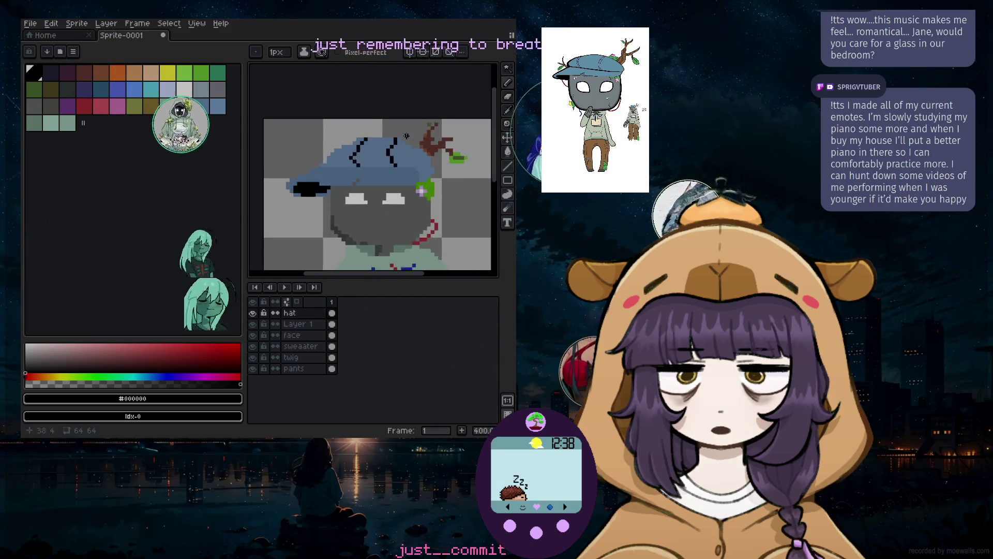
{"action": "scroll", "coordinate": [434, 174], "scroll_direction": "up", "scroll_amount": 4}
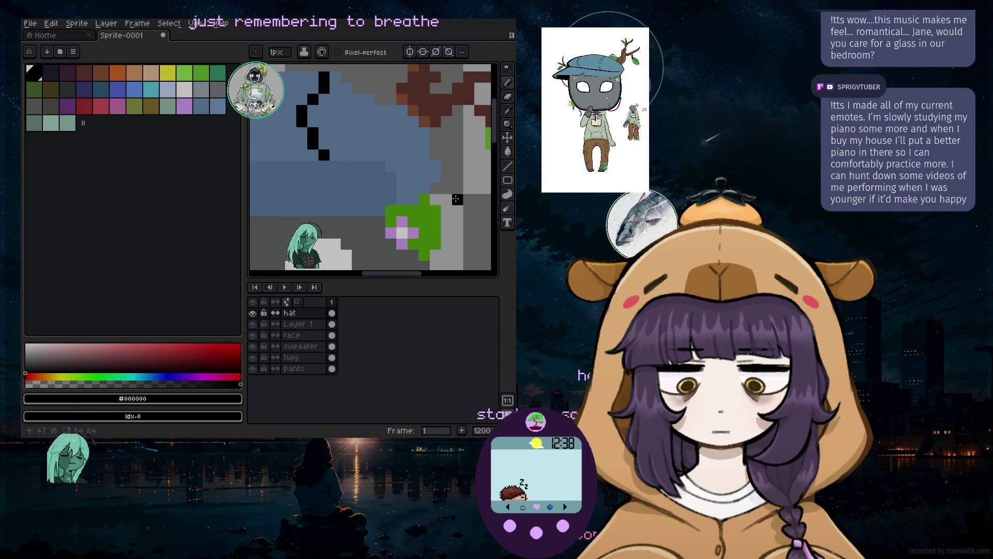
{"action": "scroll", "coordinate": [424, 153], "scroll_direction": "down", "scroll_amount": 3}
{"action": "scroll", "coordinate": [407, 136], "scroll_direction": "up", "scroll_amount": 1}
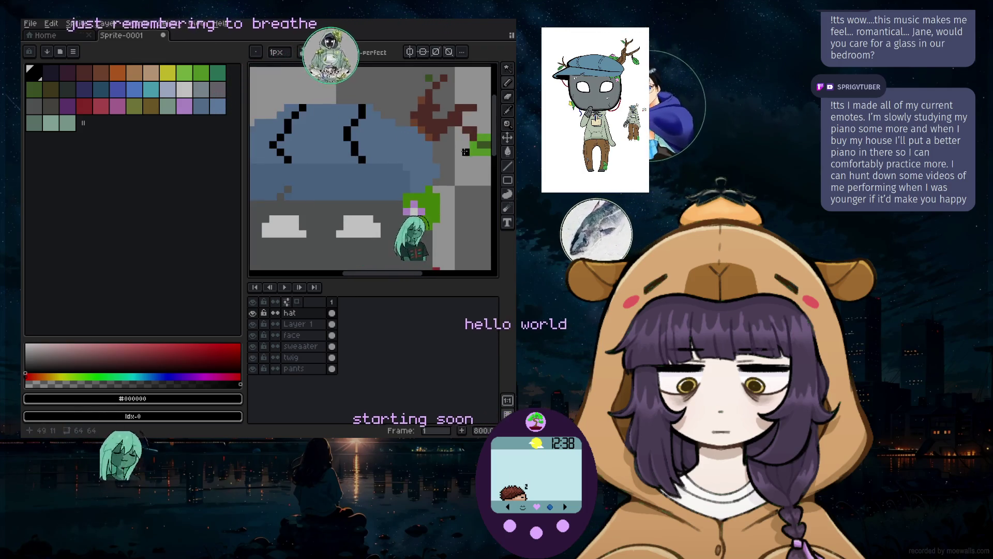
{"action": "left_click", "coordinate": [512, 112]}
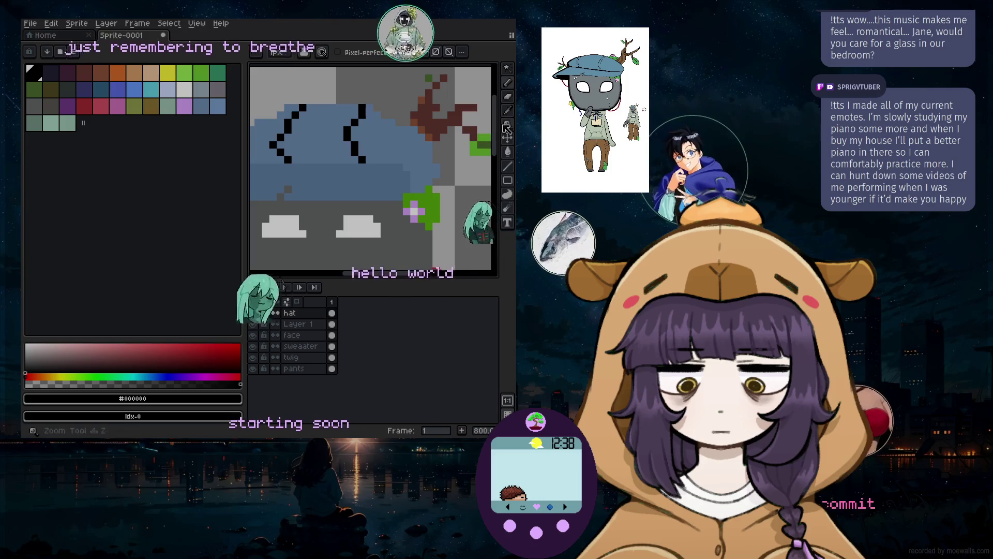
{"action": "left_click", "coordinate": [393, 155]}
{"action": "left_click", "coordinate": [491, 149]}
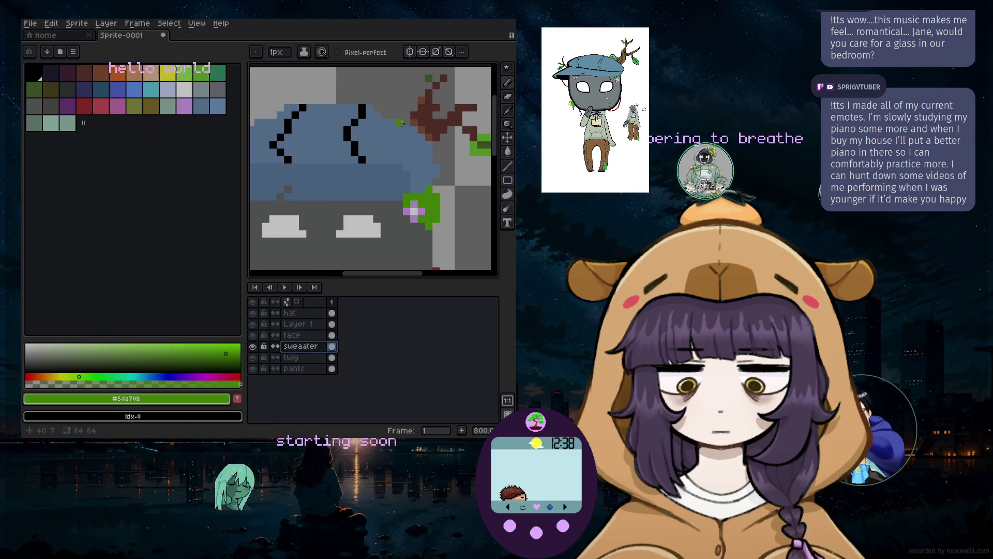
On the twig layer, dab dark green onto the twig with a 4px brush
{"action": "left_click", "coordinate": [315, 359]}
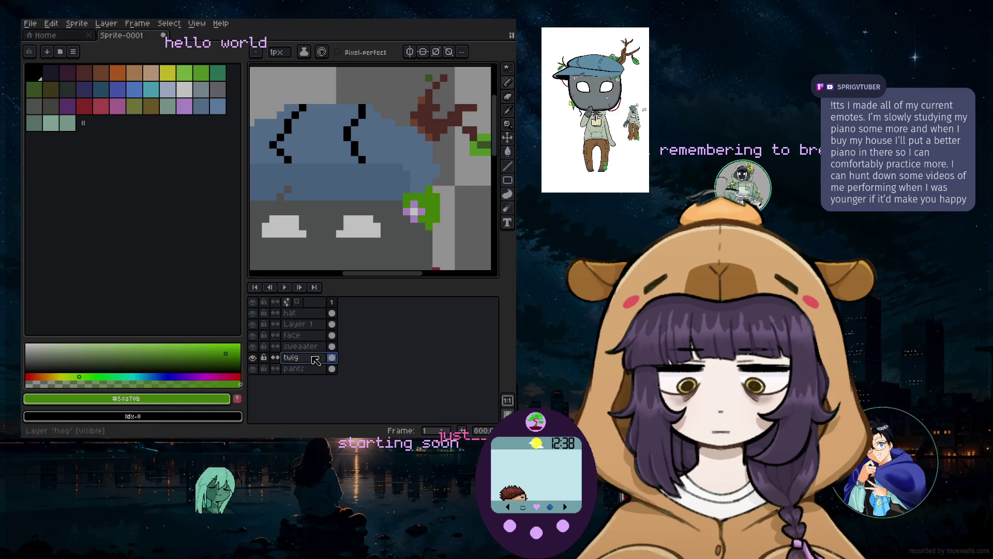
{"action": "key", "text": "plus"}
{"action": "key", "text": "plus"}
{"action": "key", "text": "plus"}
{"action": "left_click", "coordinate": [403, 123]}
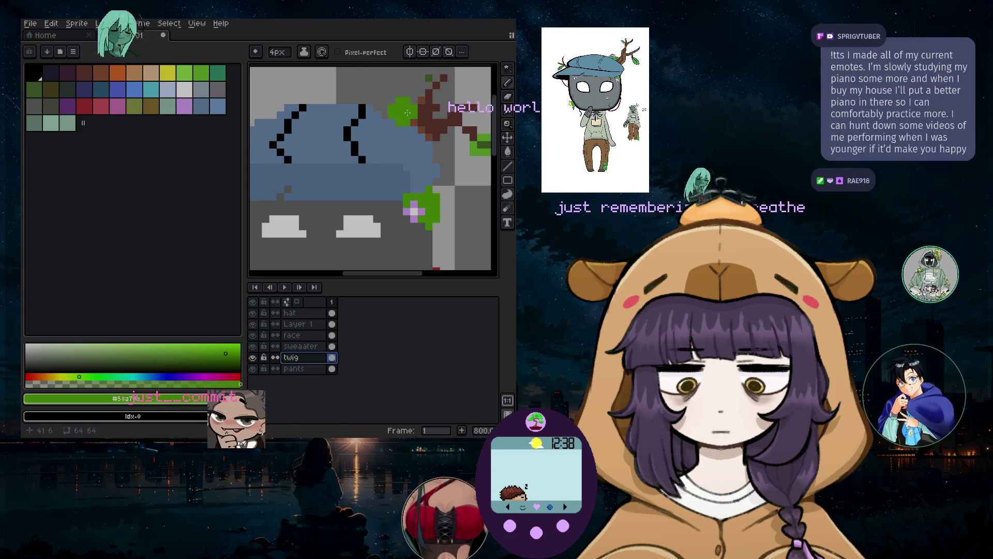
{"action": "key", "text": "ctrl+z"}
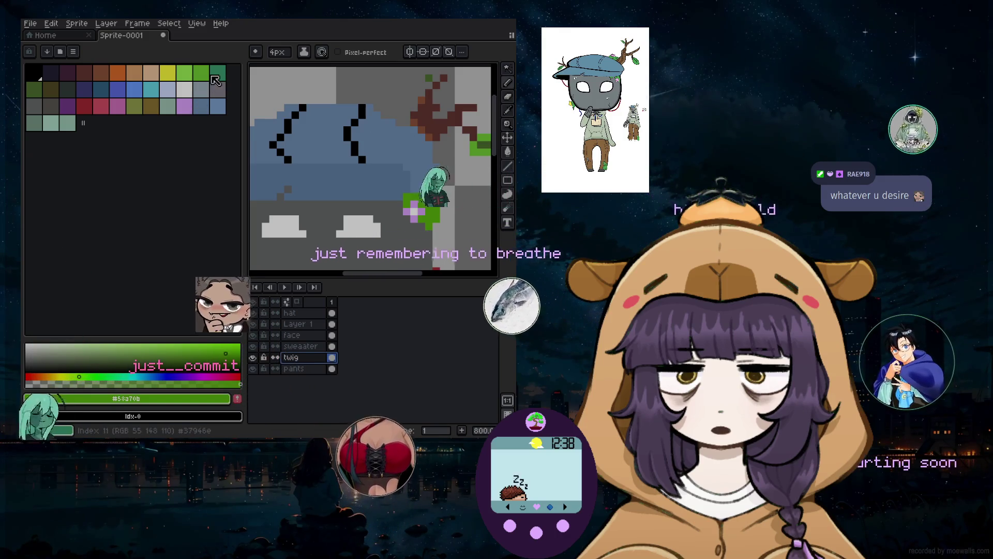
{"action": "left_click", "coordinate": [34, 93]}
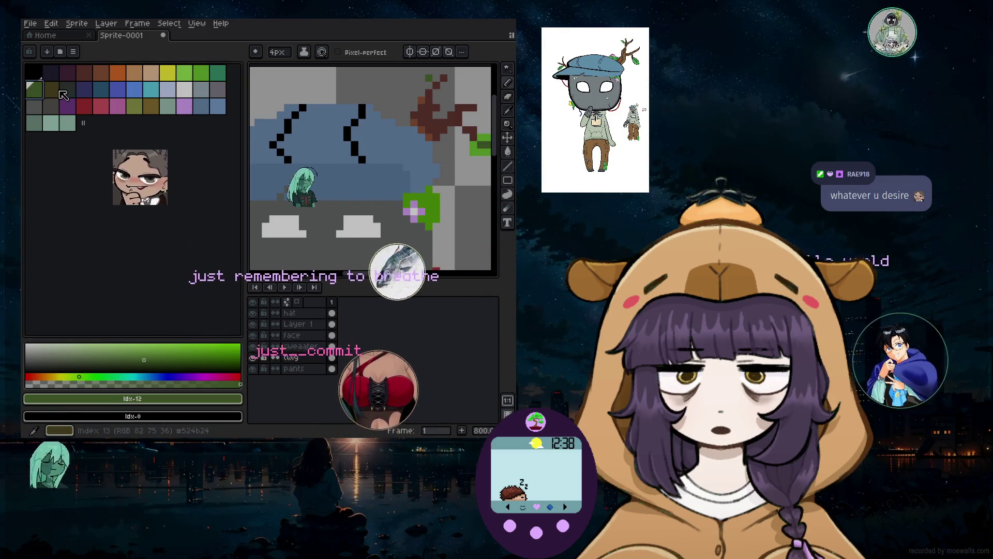
{"action": "left_click", "coordinate": [395, 115]}
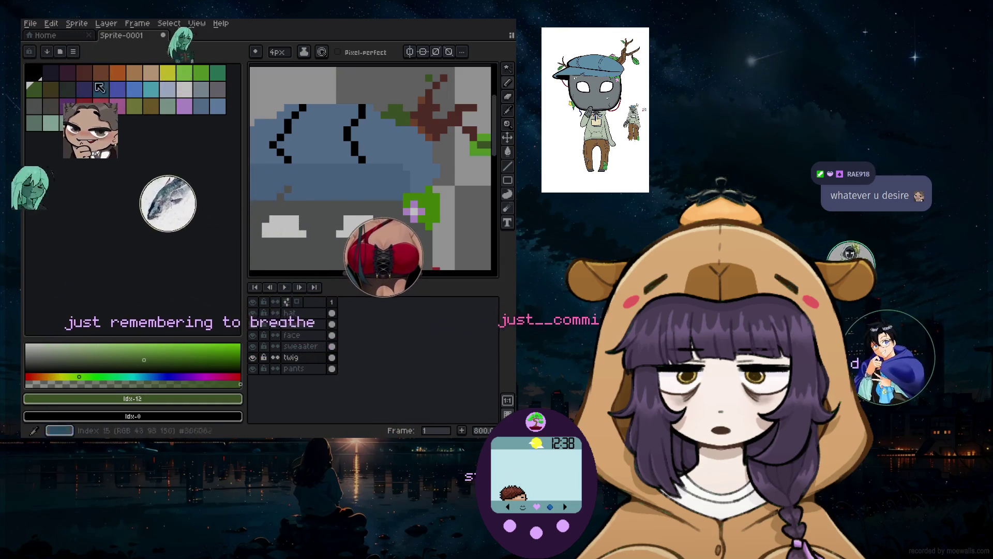
Switch to a single-pixel brush and set a fine-tuned light green from #99e550
{"action": "left_click", "coordinate": [202, 72]}
{"action": "key", "text": "minus"}
{"action": "key", "text": "minus"}
{"action": "key", "text": "minus"}
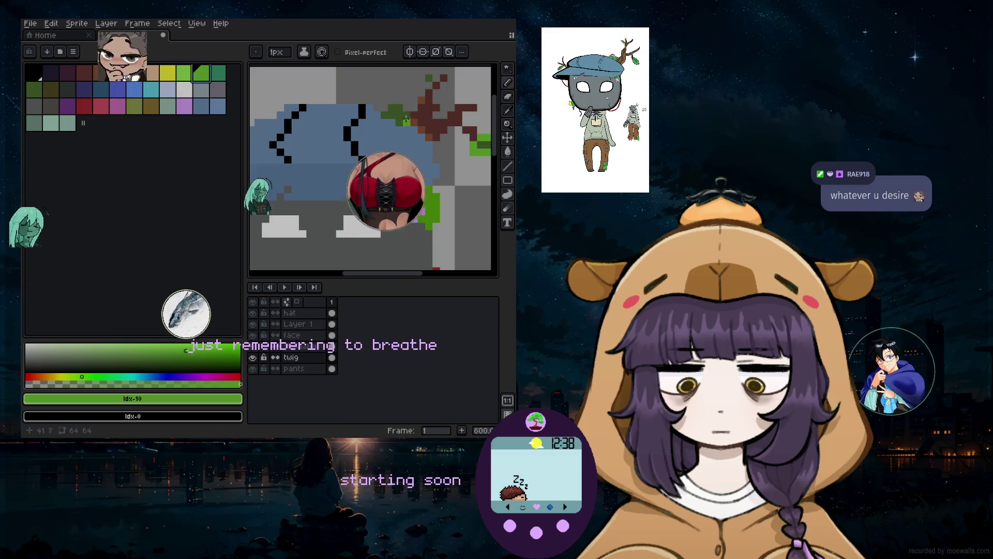
{"action": "scroll", "coordinate": [408, 129], "scroll_direction": "up", "scroll_amount": 4}
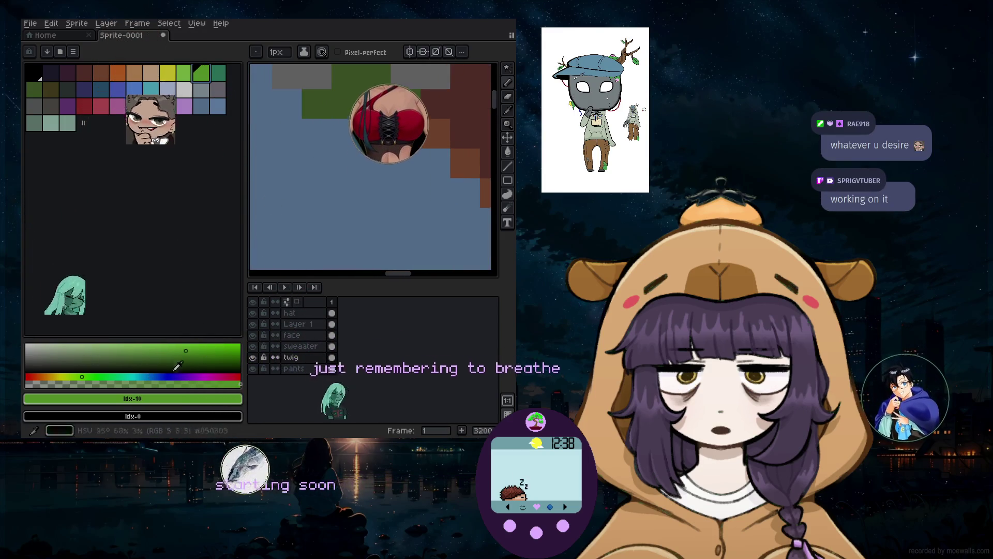
{"action": "left_click", "coordinate": [139, 376]}
{"action": "left_click", "coordinate": [184, 73]}
{"action": "left_click", "coordinate": [180, 383]}
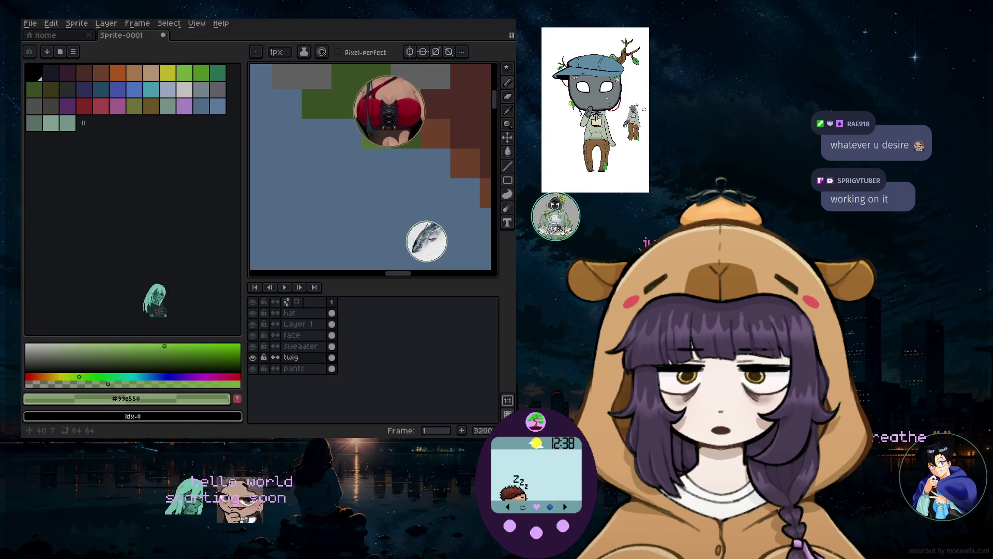
{"action": "scroll", "coordinate": [361, 153], "scroll_direction": "down", "scroll_amount": 9}
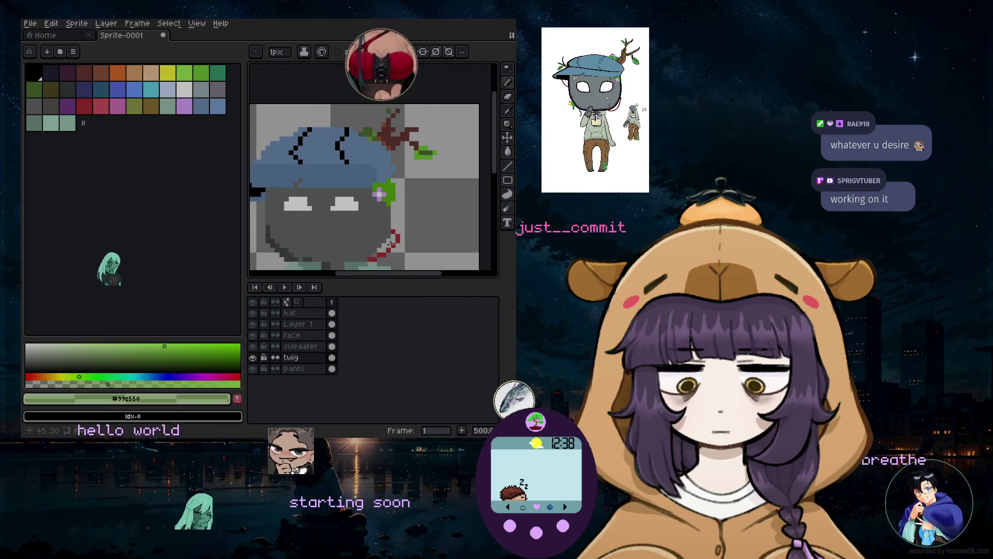
{"action": "scroll", "coordinate": [372, 126], "scroll_direction": "up", "scroll_amount": 5}
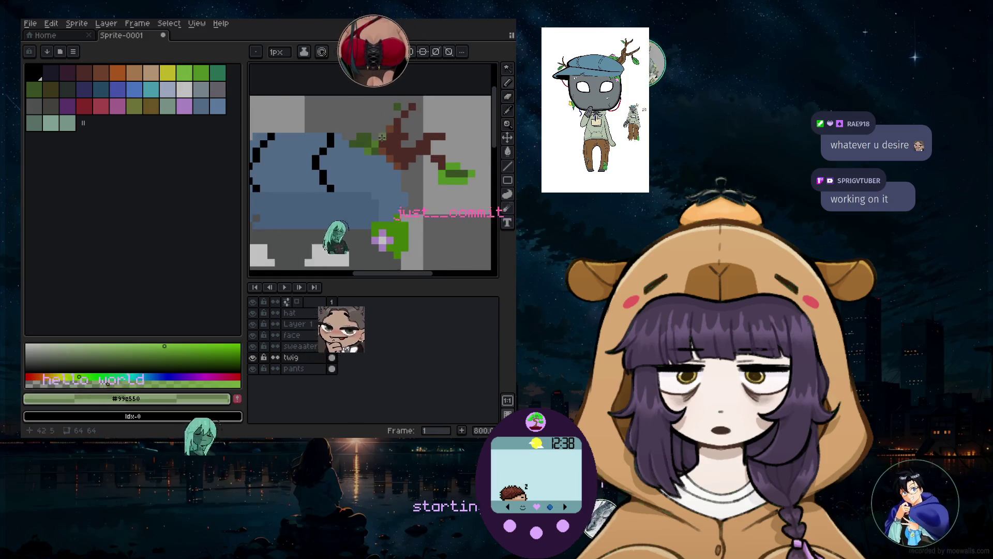
{"action": "left_click_drag", "start_coordinate": [405, 276], "coordinate": [374, 276]}
Add lilac #deadff flower pixels to the twig
{"action": "left_click", "coordinate": [184, 108]}
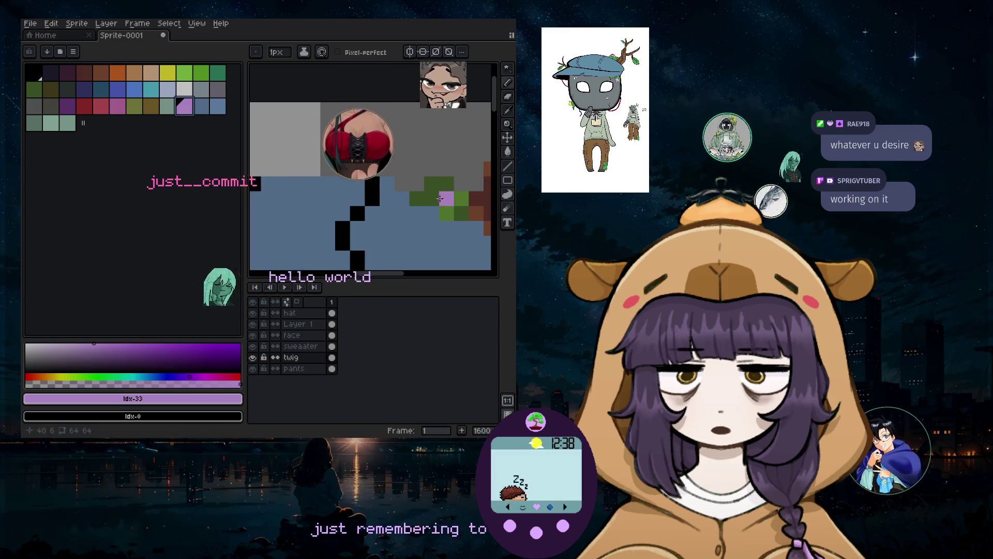
{"action": "left_click", "coordinate": [417, 184]}
{"action": "scroll", "coordinate": [417, 184], "scroll_direction": "up", "scroll_amount": 1}
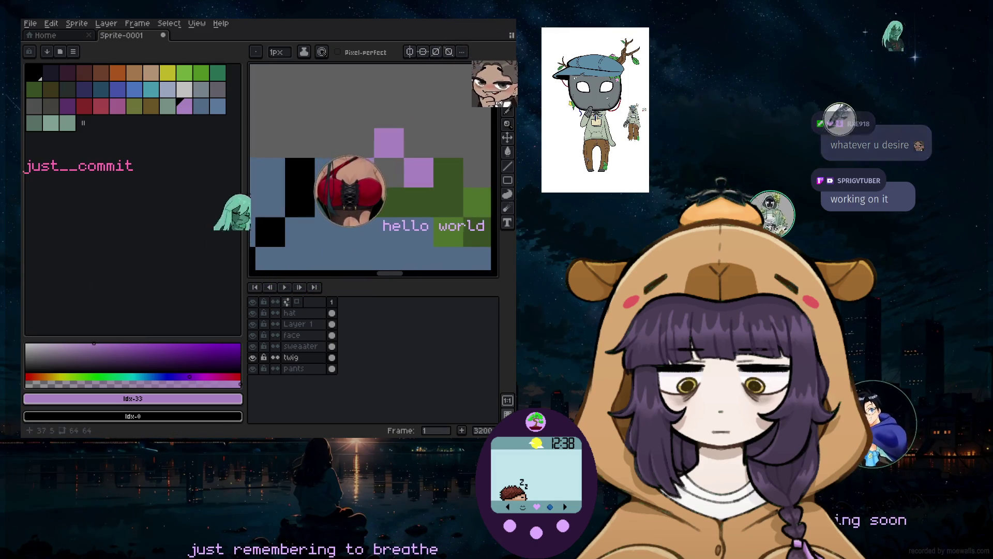
{"action": "scroll", "coordinate": [387, 183], "scroll_direction": "down", "scroll_amount": 1}
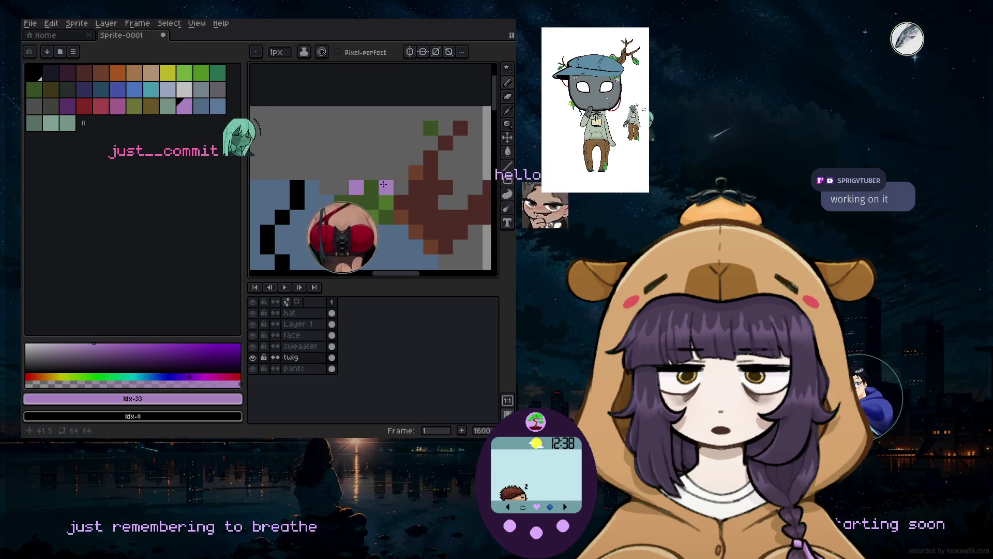
{"action": "scroll", "coordinate": [344, 184], "scroll_direction": "down", "scroll_amount": 5}
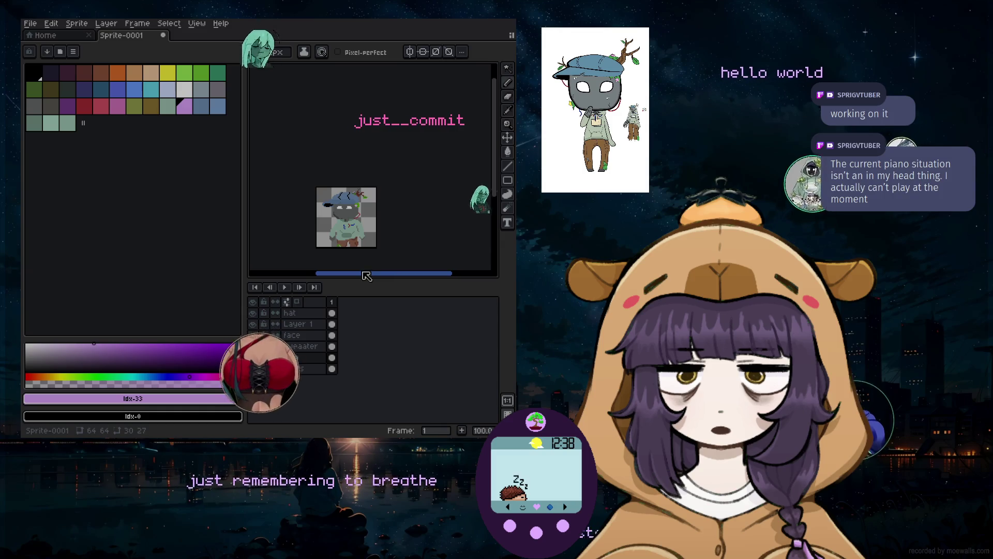
Paint a green idx-12 stroke on the twig with the 6px brush, then undo it
{"action": "scroll", "coordinate": [373, 211], "scroll_direction": "up", "scroll_amount": 5}
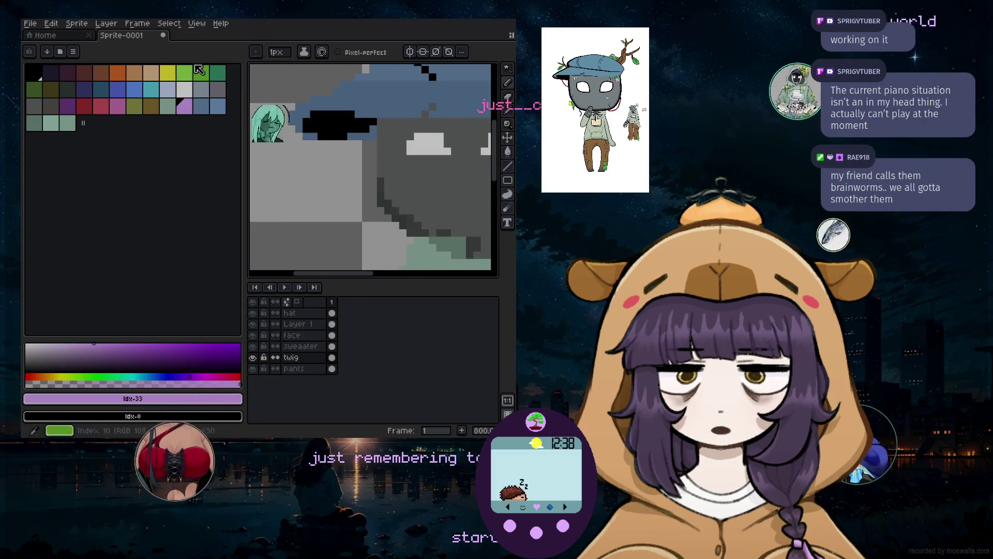
{"action": "left_click", "coordinate": [41, 93]}
{"action": "key", "text": "plus"}
{"action": "key", "text": "plus"}
{"action": "key", "text": "plus"}
{"action": "mouse_move", "coordinate": [366, 197]}
{"action": "left_mouse_down"}
{"action": "mouse_move", "coordinate": [376, 210]}
{"action": "mouse_move", "coordinate": [388, 208]}
{"action": "left_mouse_up"}
{"action": "key", "text": "ctrl+z"}
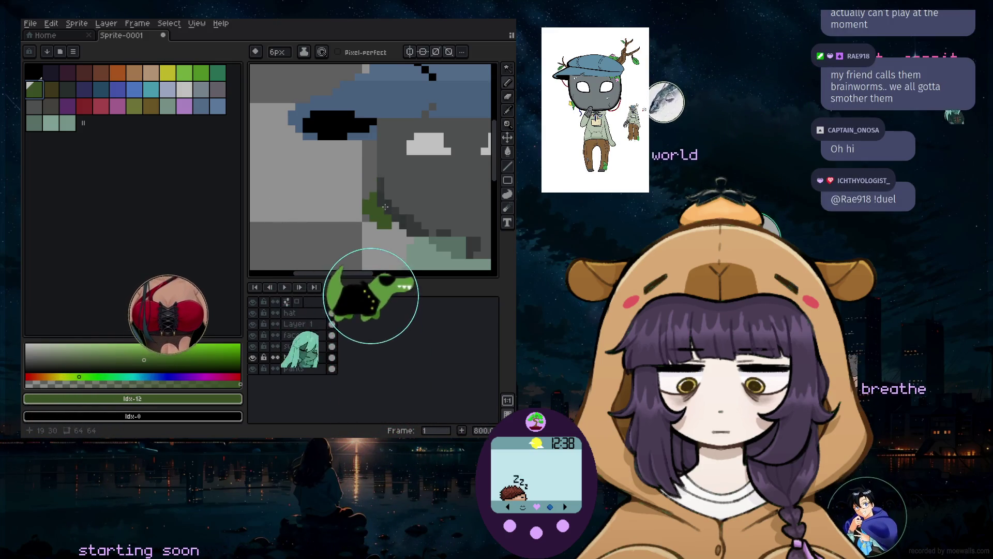
Place three yellow highlight pixels on the twig's leaves, then select Layer 1
{"action": "left_click", "coordinate": [167, 72]}
{"action": "left_click", "coordinate": [288, 157]}
{"action": "scroll", "coordinate": [367, 216], "scroll_direction": "up", "scroll_amount": 3}
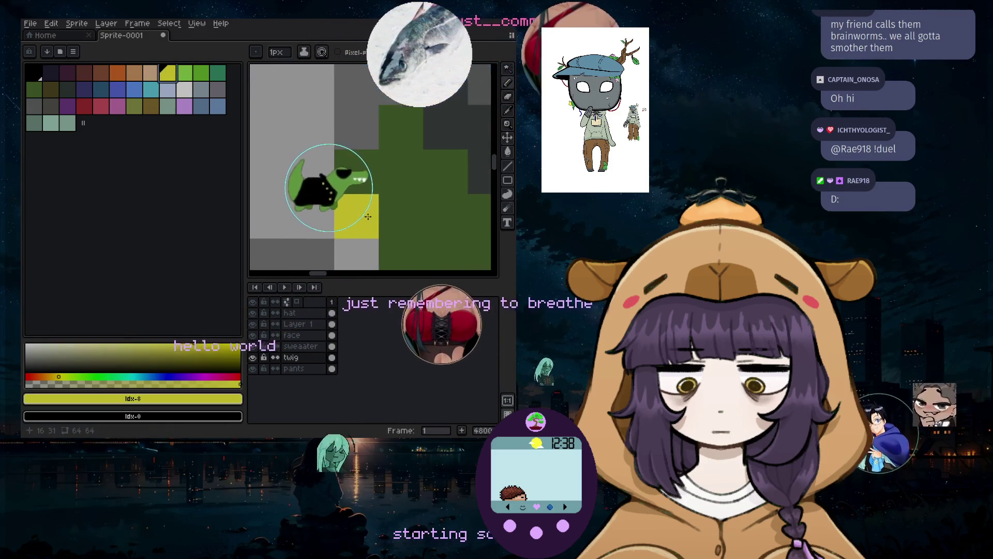
{"action": "scroll", "coordinate": [367, 216], "scroll_direction": "up", "scroll_amount": 1}
{"action": "left_click", "coordinate": [357, 156]}
{"action": "left_click", "coordinate": [294, 239]}
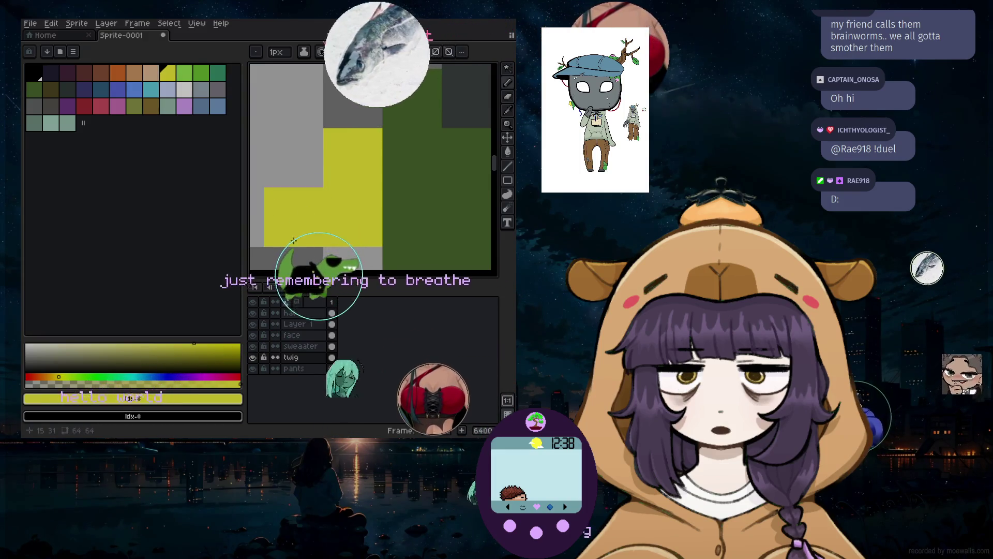
{"action": "scroll", "coordinate": [294, 239], "scroll_direction": "down", "scroll_amount": 4}
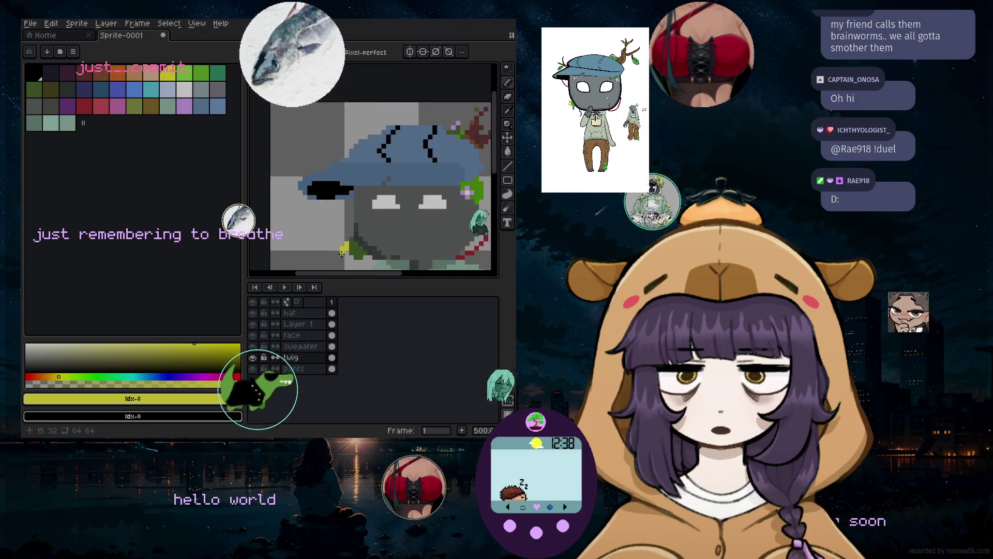
{"action": "scroll", "coordinate": [342, 252], "scroll_direction": "down", "scroll_amount": 3}
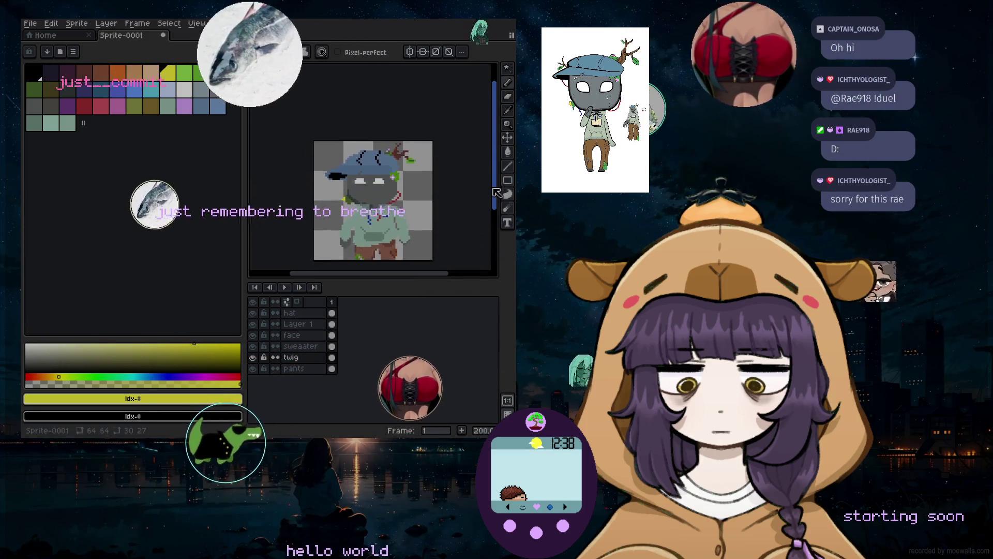
{"action": "left_click_drag", "start_coordinate": [496, 192], "coordinate": [494, 206]}
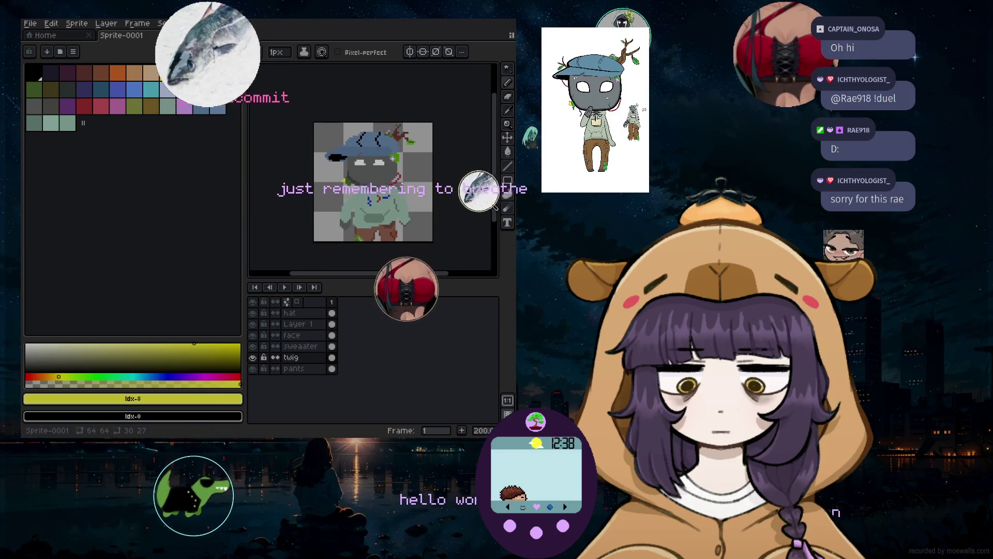
{"action": "scroll", "coordinate": [375, 157], "scroll_direction": "up", "scroll_amount": 3}
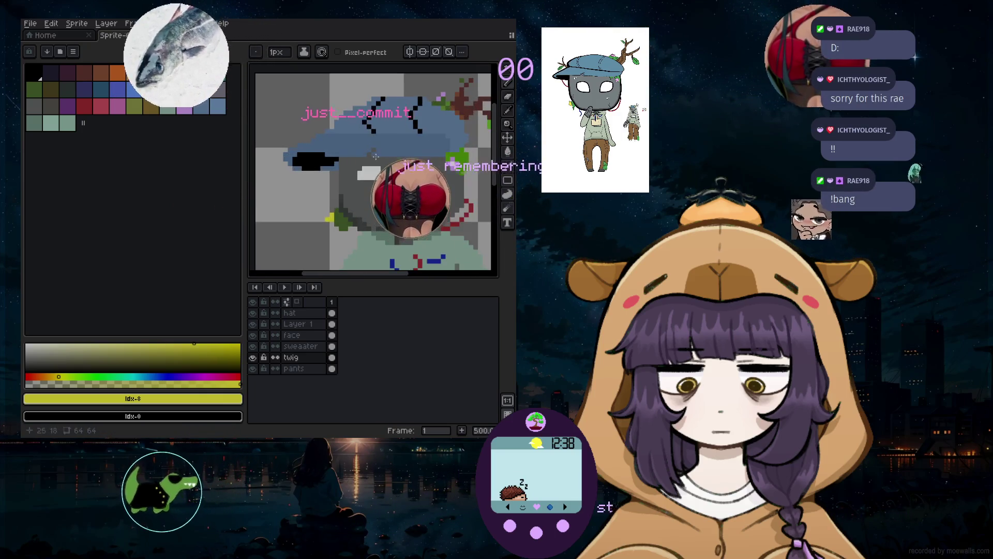
{"action": "left_click", "coordinate": [313, 326]}
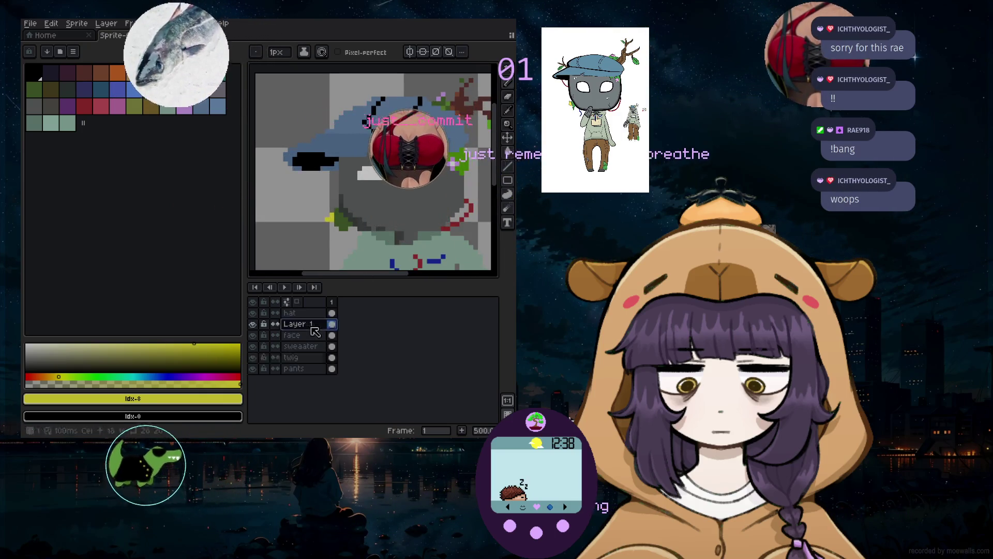
With the 1px pencil and light idx-21 colour, extend the eye's white mark up-left
{"action": "left_click", "coordinate": [509, 111]}
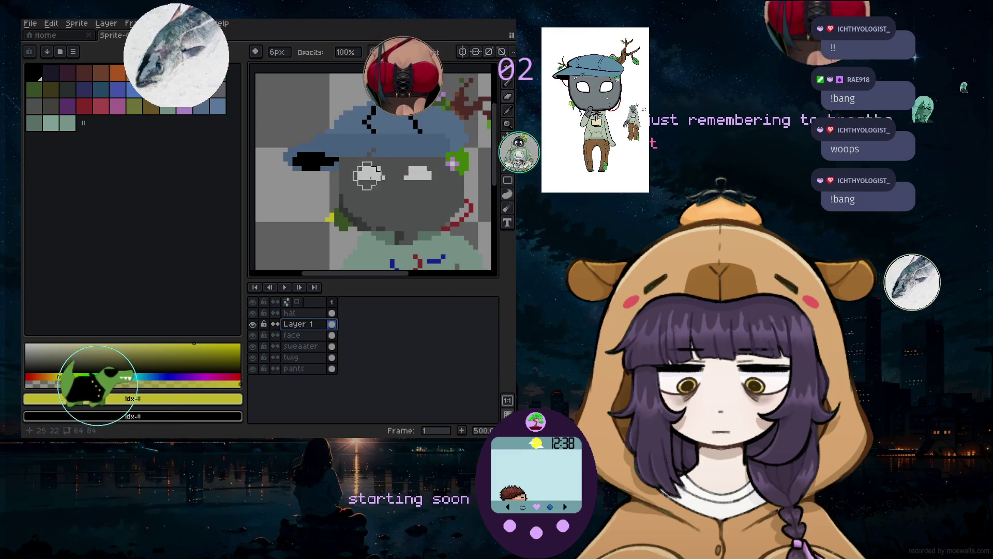
{"action": "key", "text": "b"}
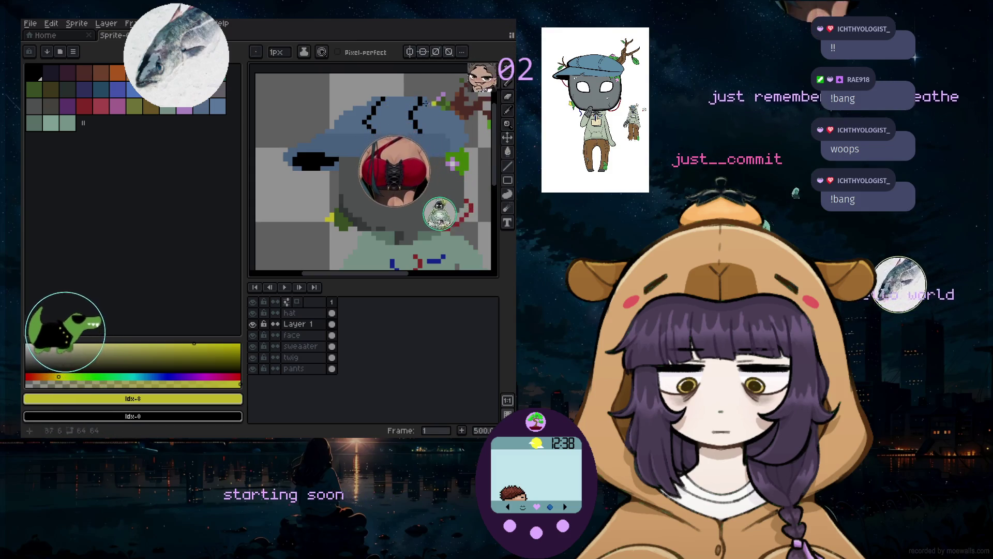
{"action": "left_click", "coordinate": [411, 201], "text": "alt"}
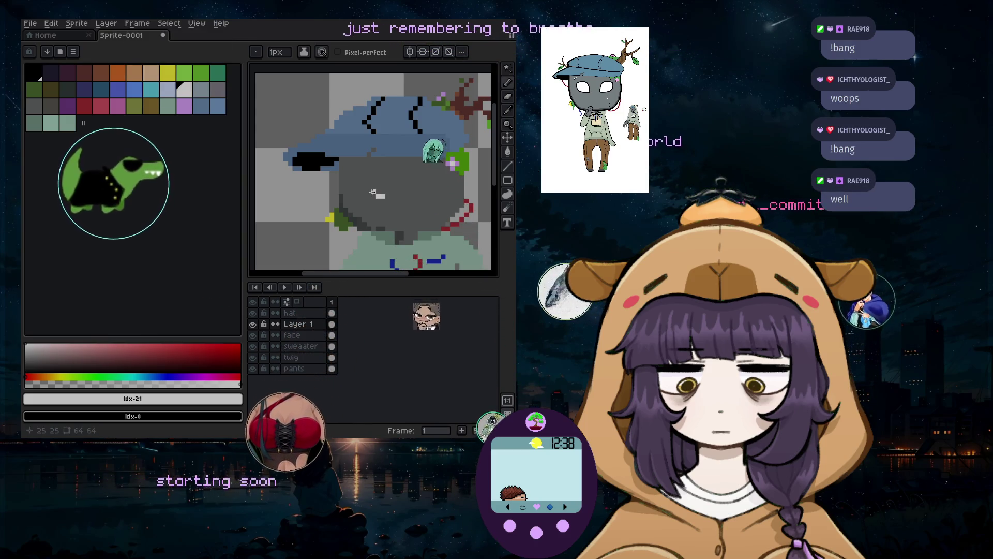
{"action": "left_click_drag", "start_coordinate": [373, 192], "coordinate": [363, 187]}
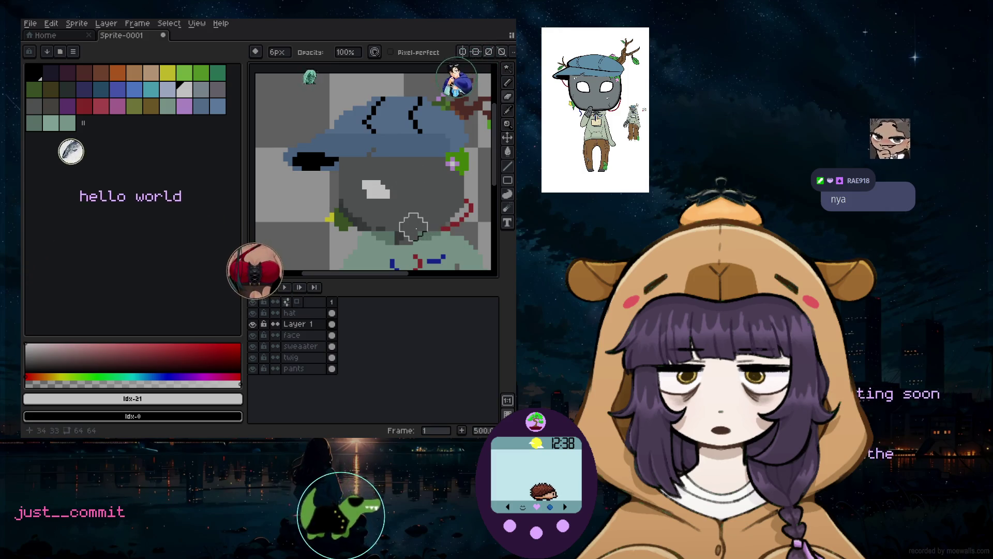
{"action": "left_click", "coordinate": [507, 68]}
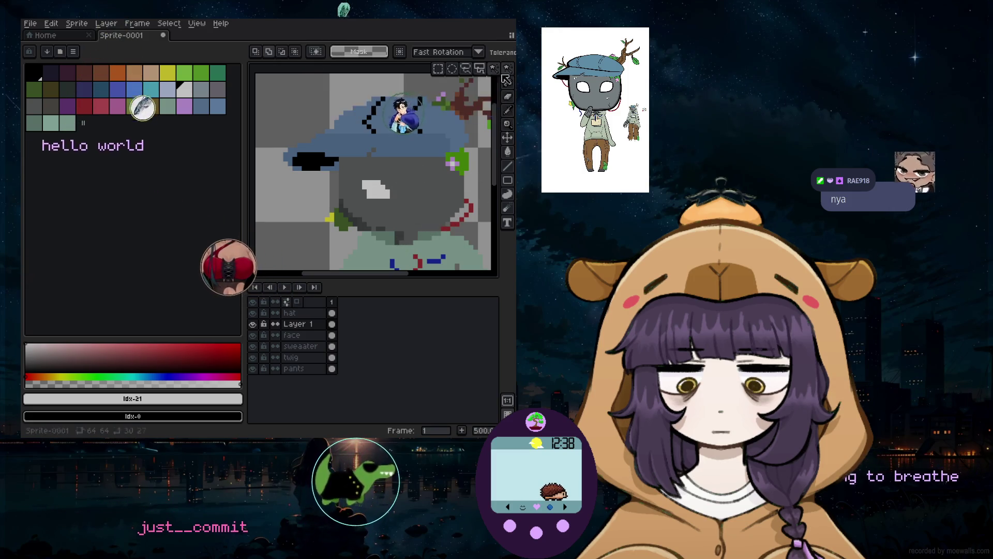
Select the eye with an elliptical marquee and copy it 9 px to the right
{"action": "left_click", "coordinate": [453, 69]}
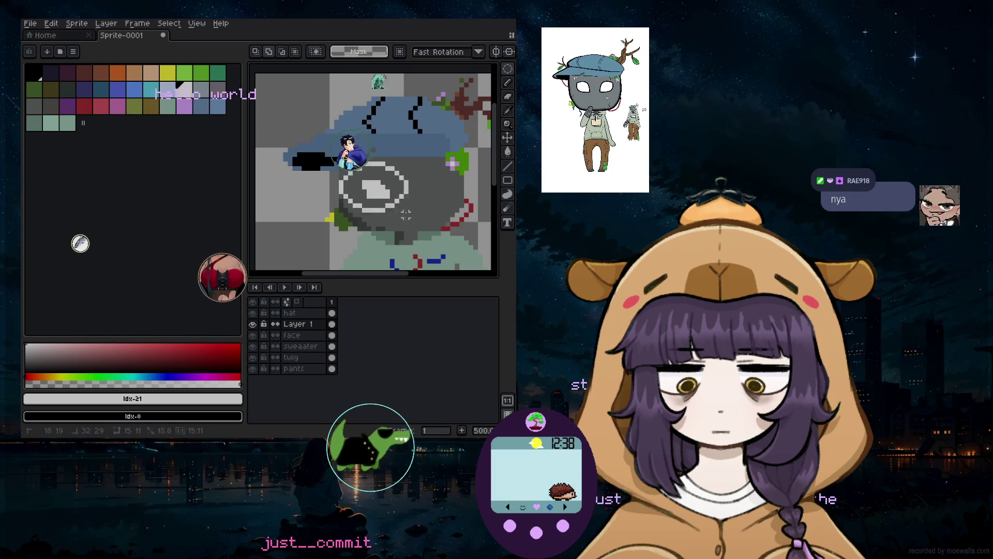
{"action": "left_click_drag", "start_coordinate": [400, 203], "coordinate": [412, 197]}
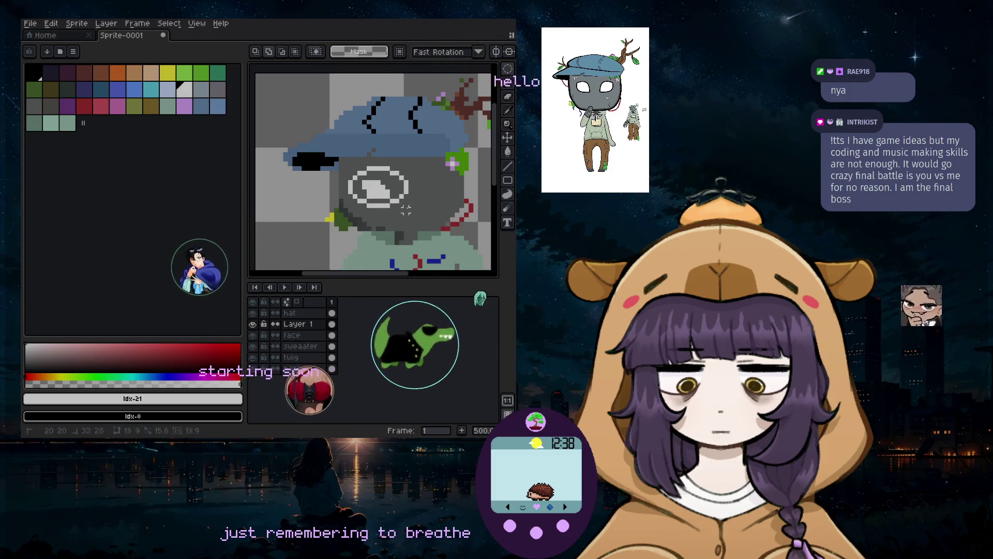
{"action": "left_click_drag", "start_coordinate": [410, 209], "coordinate": [452, 209]}
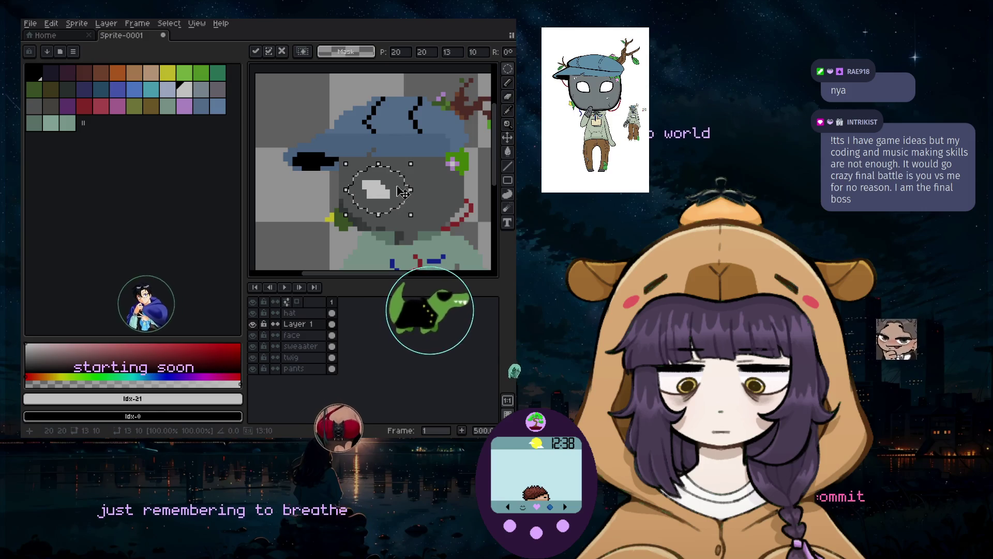
Flip the eye area horizontally via Edit > Flip Horizontal and apply it
{"action": "left_click", "coordinate": [51, 24]}
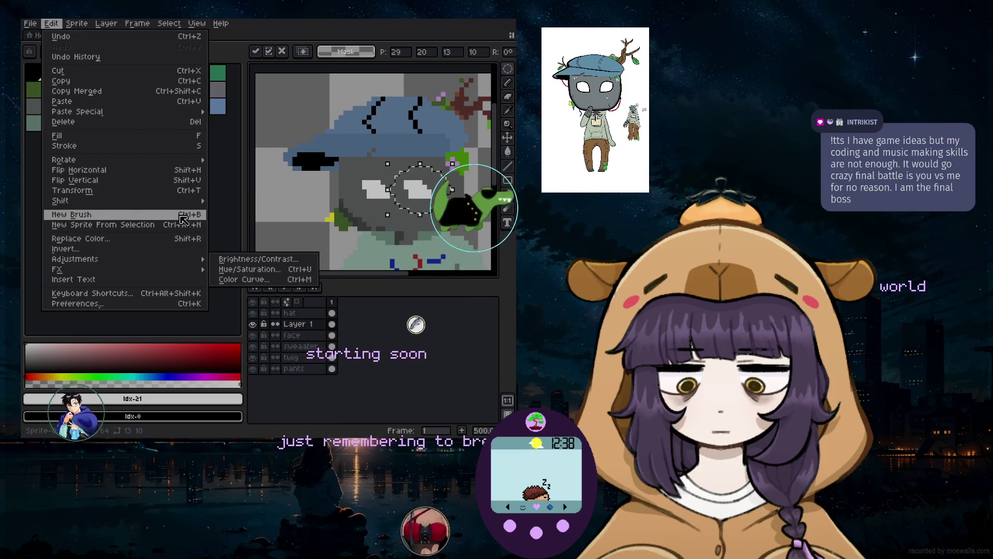
{"action": "key", "text": "Right"}
{"action": "key", "text": "Right"}
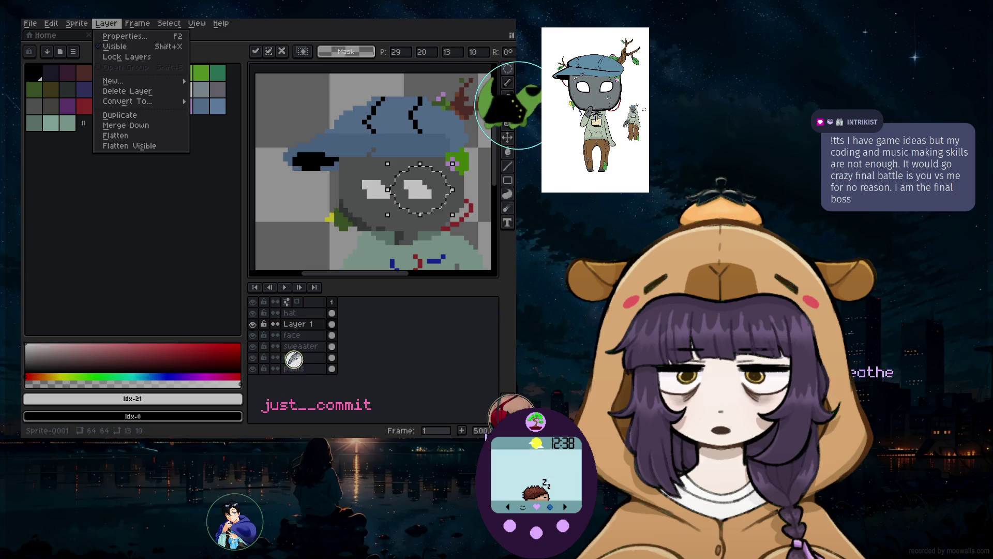
{"action": "mouse_move", "coordinate": [70, 23]}
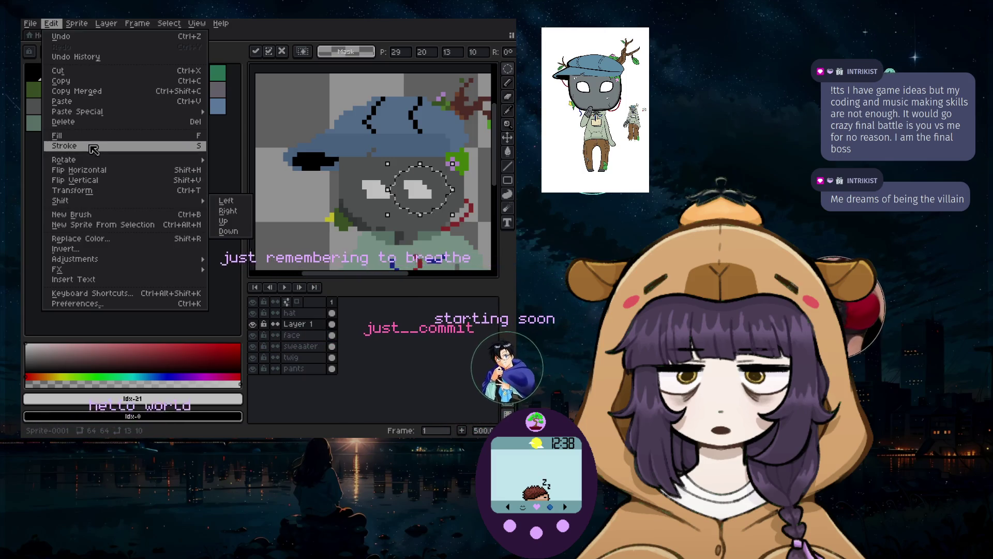
{"action": "mouse_move", "coordinate": [111, 160]}
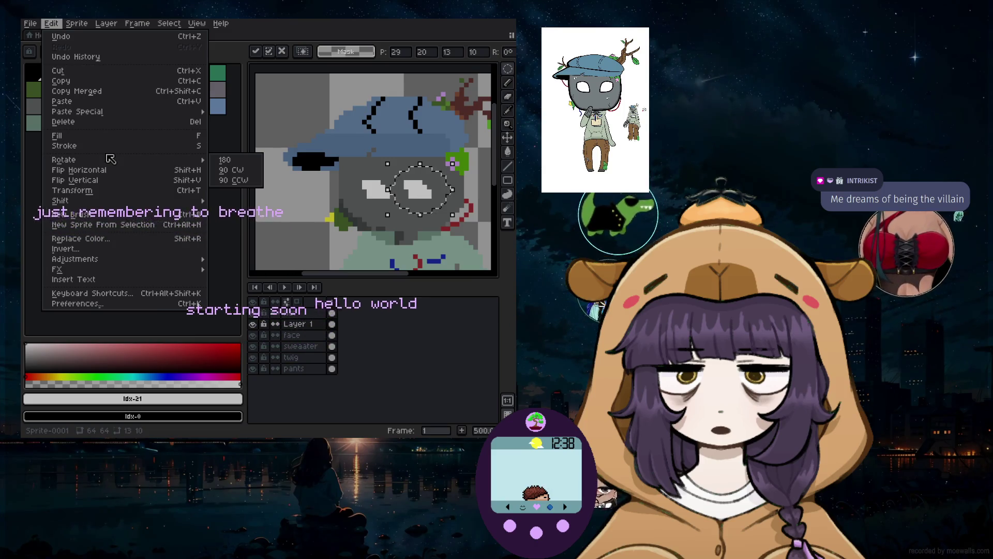
{"action": "mouse_move", "coordinate": [161, 207]}
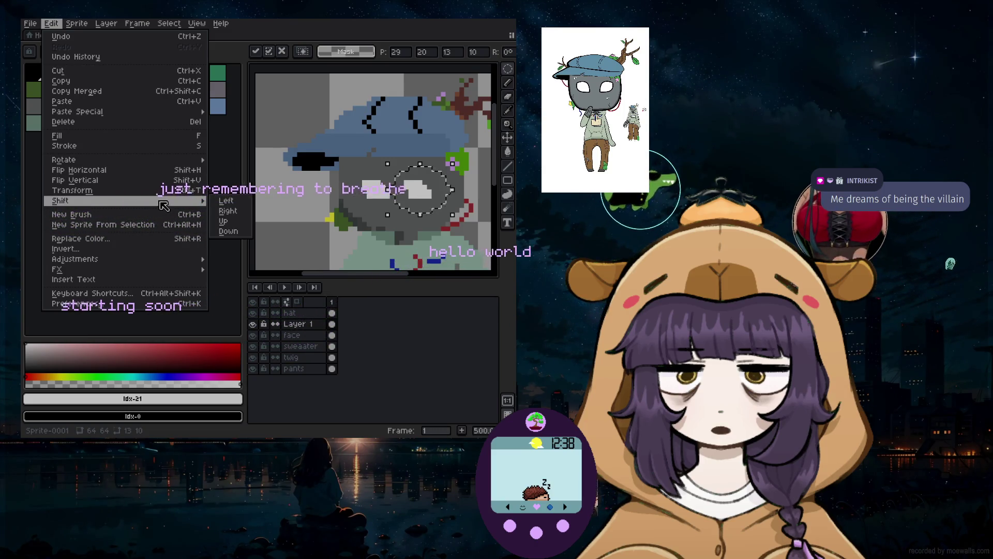
{"action": "left_click", "coordinate": [181, 172]}
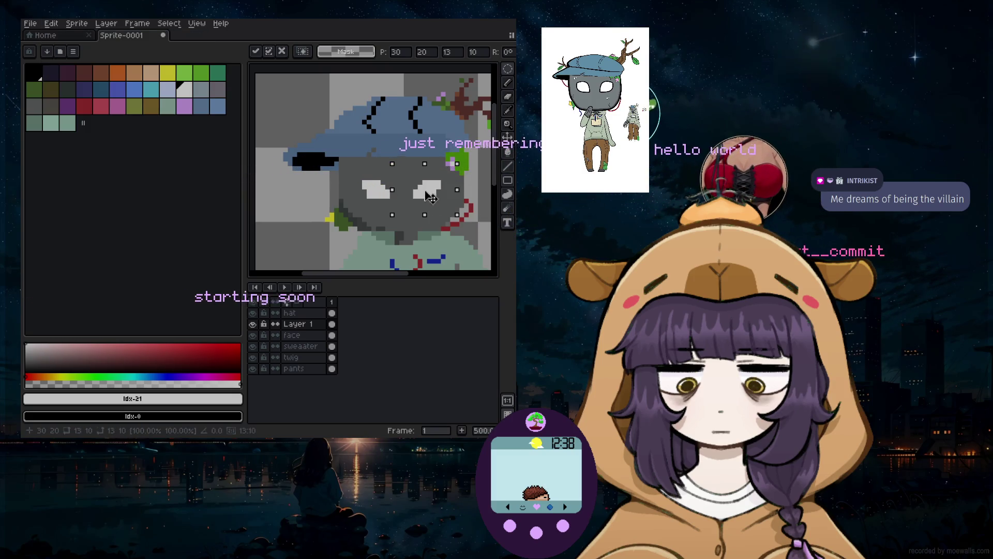
{"action": "key", "text": "Return"}
{"action": "scroll", "coordinate": [409, 227], "scroll_direction": "down", "scroll_amount": 3}
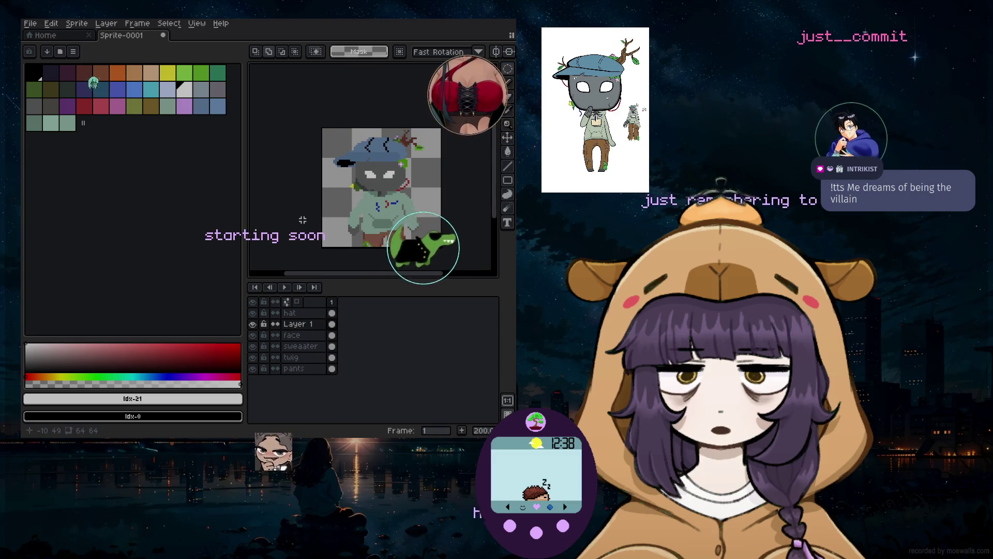
Set up a large pencil in lilac index 33 (222,173,255) on the pants layer
{"action": "key", "text": "b"}
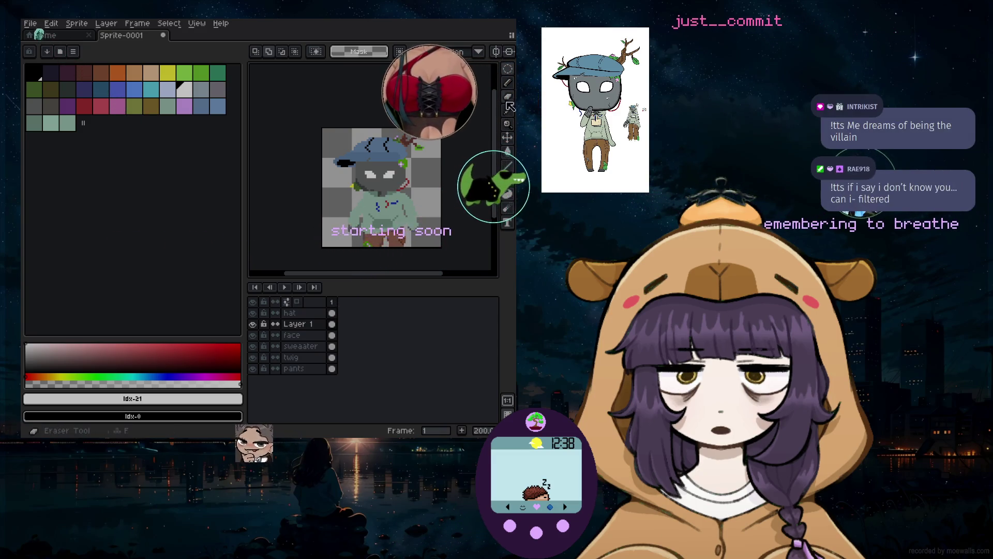
{"action": "left_click", "coordinate": [184, 106]}
{"action": "key", "text": "plus"}
{"action": "key", "text": "plus"}
{"action": "key", "text": "plus"}
{"action": "key", "text": "plus"}
{"action": "key", "text": "plus"}
{"action": "key", "text": "plus"}
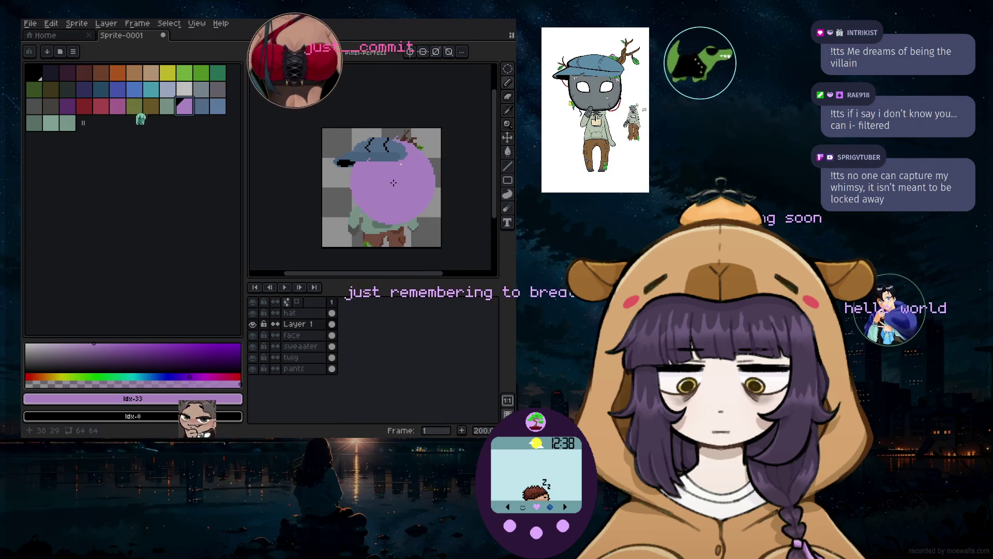
{"action": "left_click", "coordinate": [314, 370]}
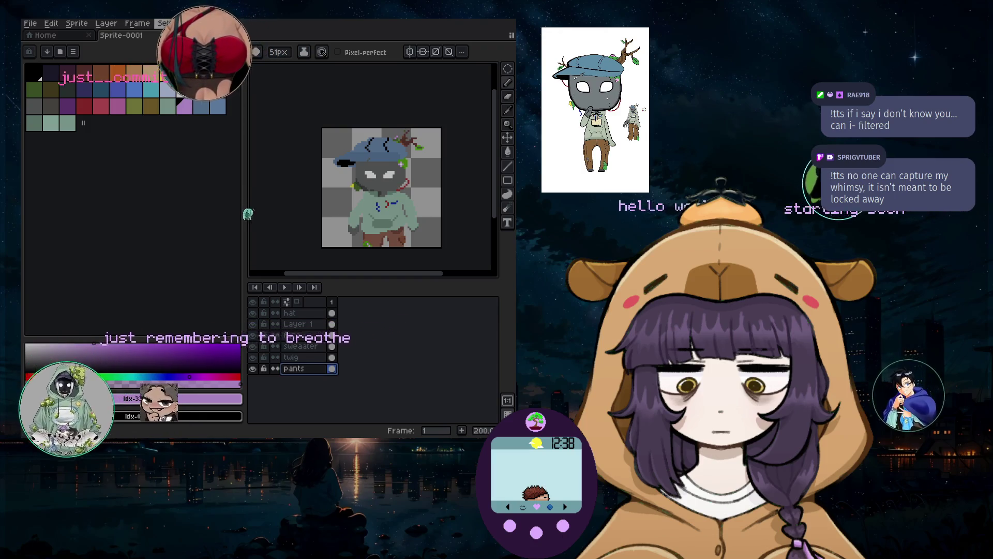
Add a new Layer 2 and move it beneath the pants layer
{"action": "left_click", "coordinate": [106, 23]}
{"action": "mouse_move", "coordinate": [176, 81]}
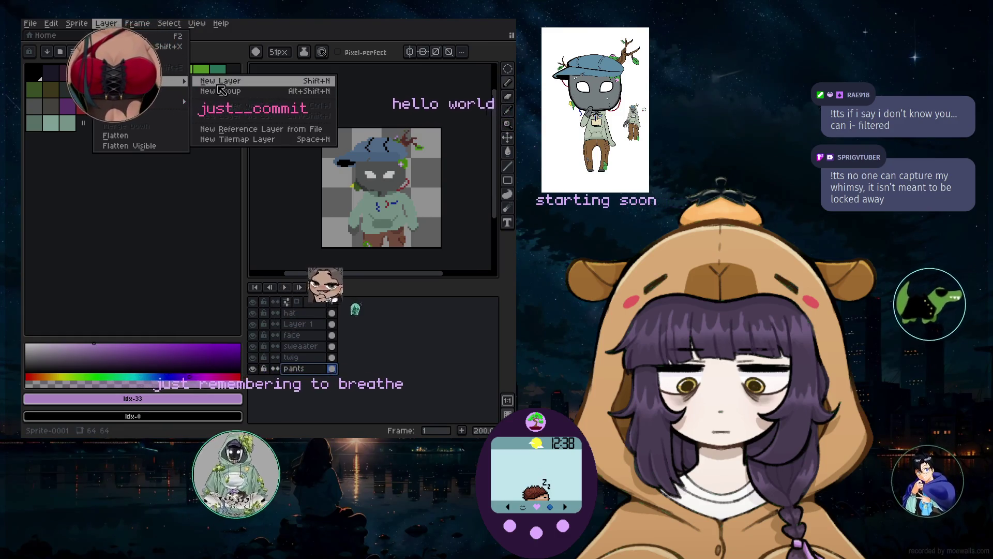
{"action": "left_click", "coordinate": [220, 81]}
{"action": "left_click", "coordinate": [364, 223]}
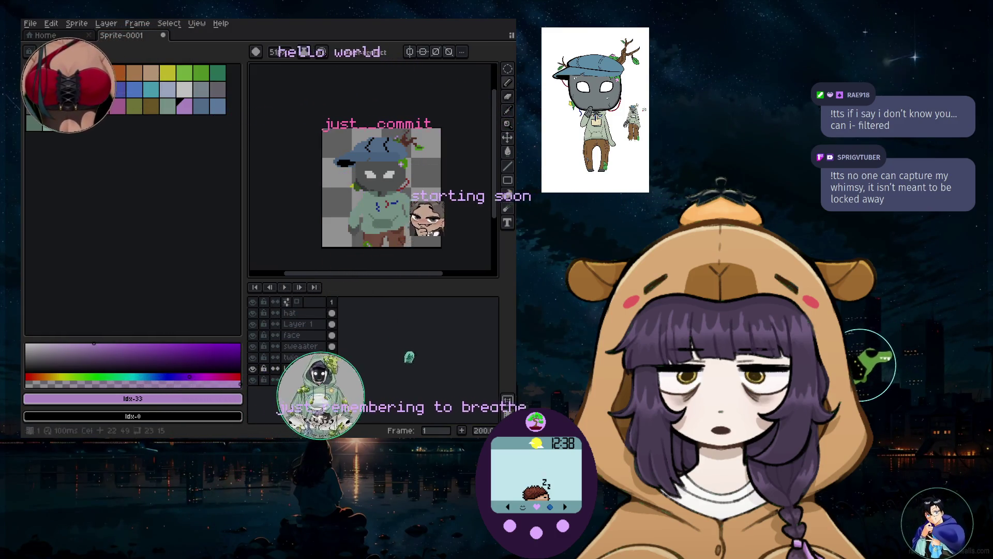
{"action": "key", "text": "ctrl+z"}
{"action": "left_click_drag", "start_coordinate": [306, 380], "coordinate": [306, 383]}
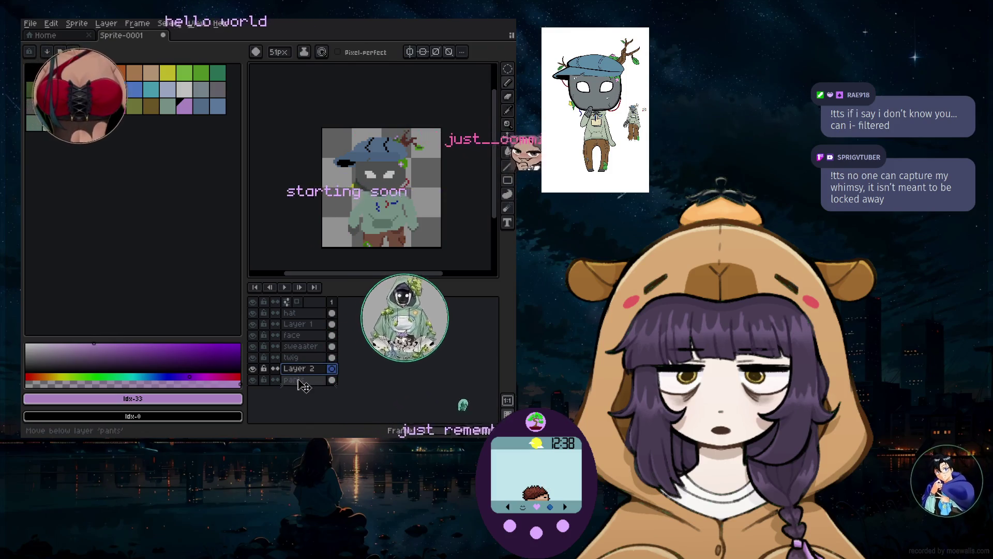
Paint lavender behind the character's head and lower left, then dab grey at the top left
{"action": "mouse_move", "coordinate": [367, 205]}
{"action": "left_mouse_down"}
{"action": "mouse_move", "coordinate": [369, 172]}
{"action": "mouse_move", "coordinate": [363, 184]}
{"action": "left_mouse_up"}
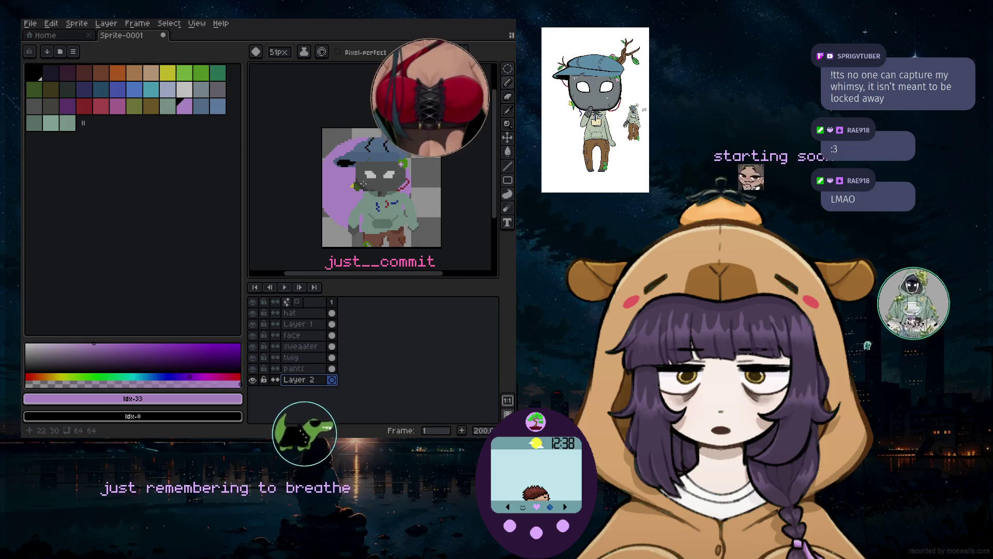
{"action": "left_click_drag", "start_coordinate": [364, 184], "coordinate": [368, 154]}
{"action": "key", "text": "ctrl+z"}
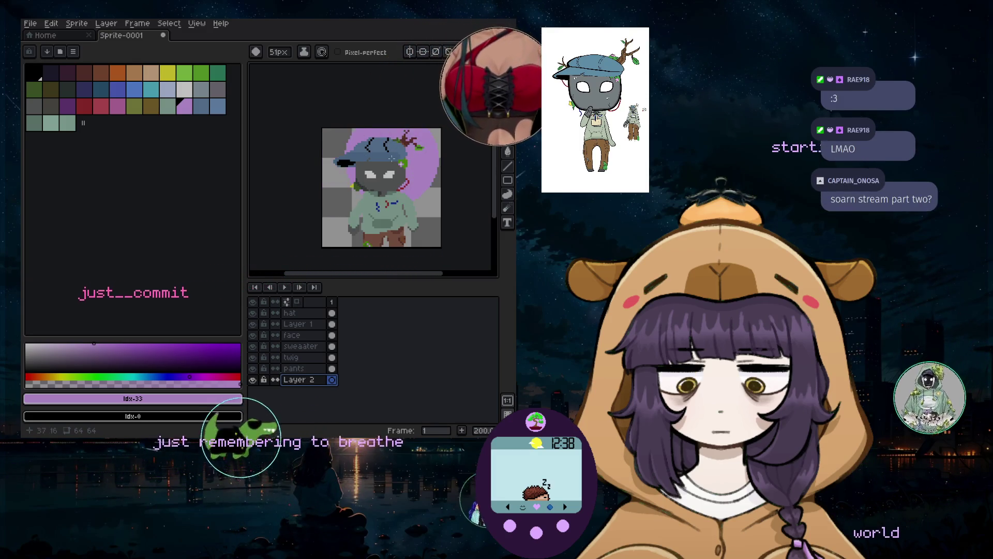
{"action": "left_click", "coordinate": [362, 221]}
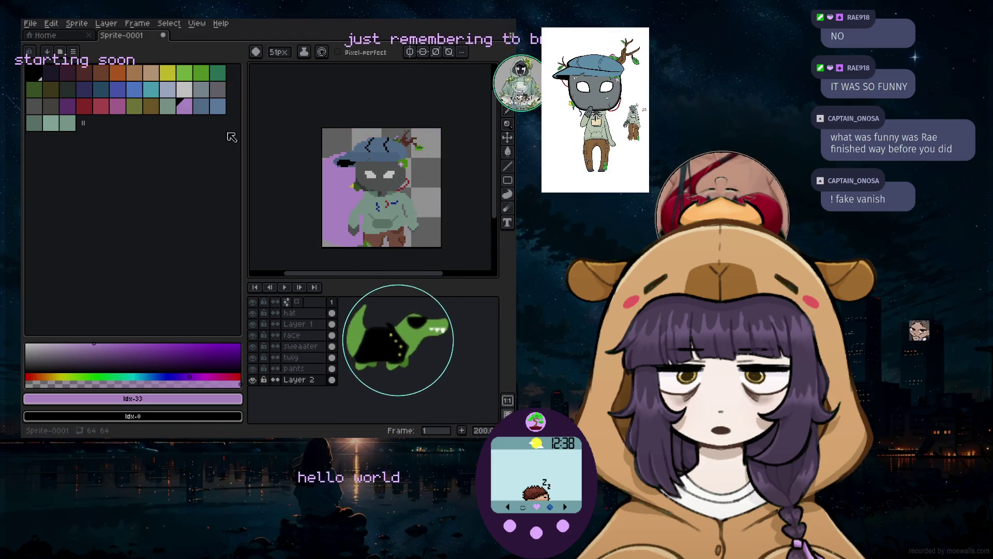
{"action": "left_click", "coordinate": [184, 89]}
{"action": "left_click", "coordinate": [369, 132]}
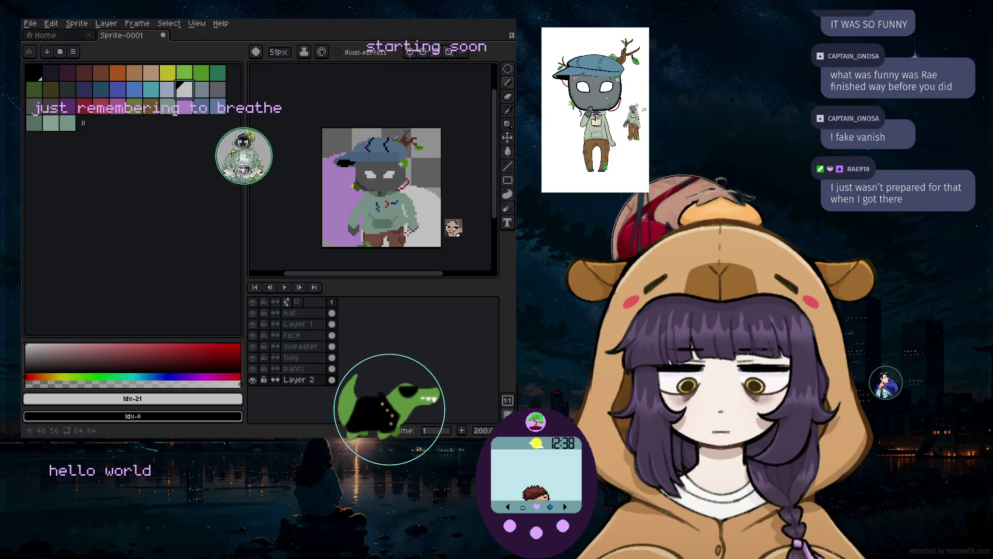
Add a third layer above Layer 2, then return to working on Layer 2
{"action": "left_click", "coordinate": [106, 24]}
{"action": "mouse_move", "coordinate": [146, 87]}
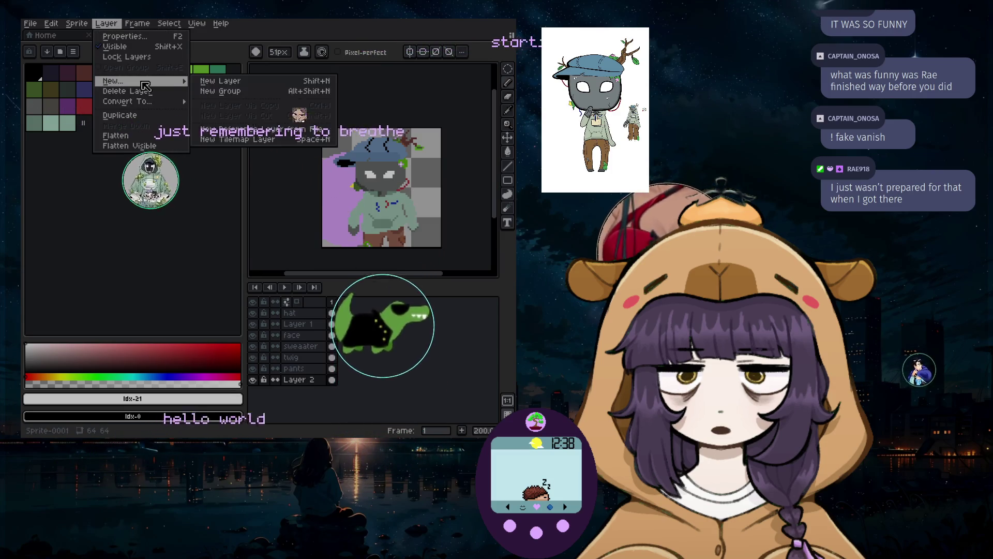
{"action": "left_click", "coordinate": [220, 81]}
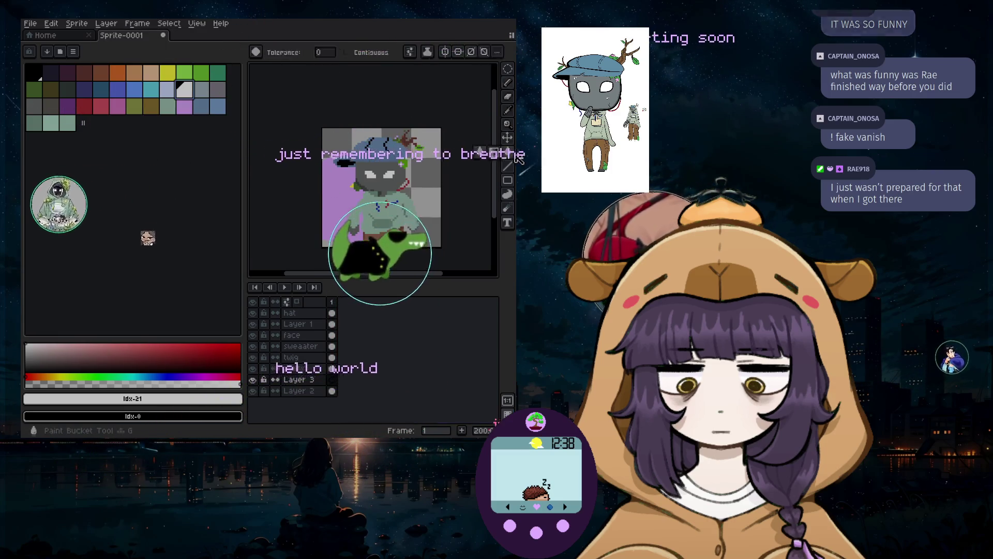
{"action": "left_click", "coordinate": [300, 390]}
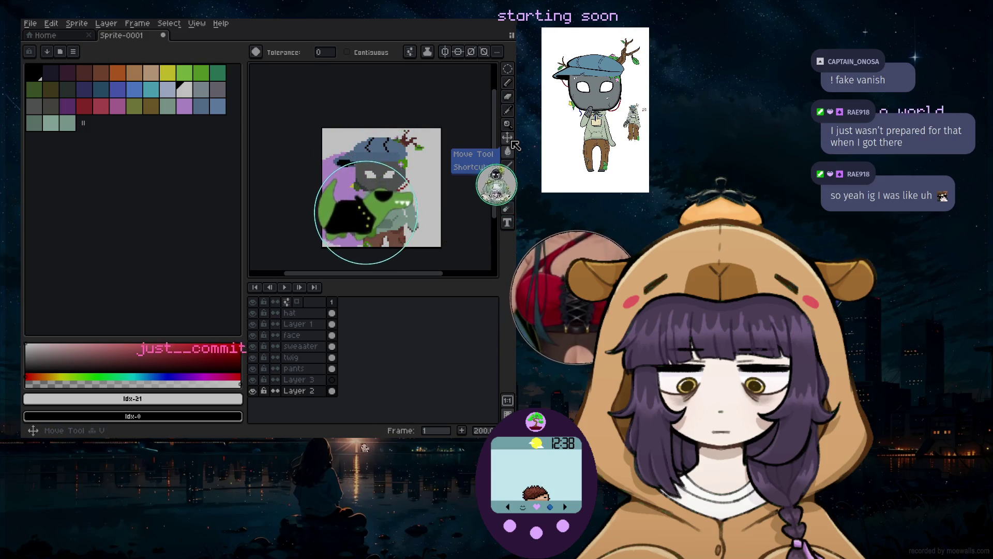
Switch to the Pencil tool with lavender as the drawing colour
{"action": "left_click", "coordinate": [508, 83]}
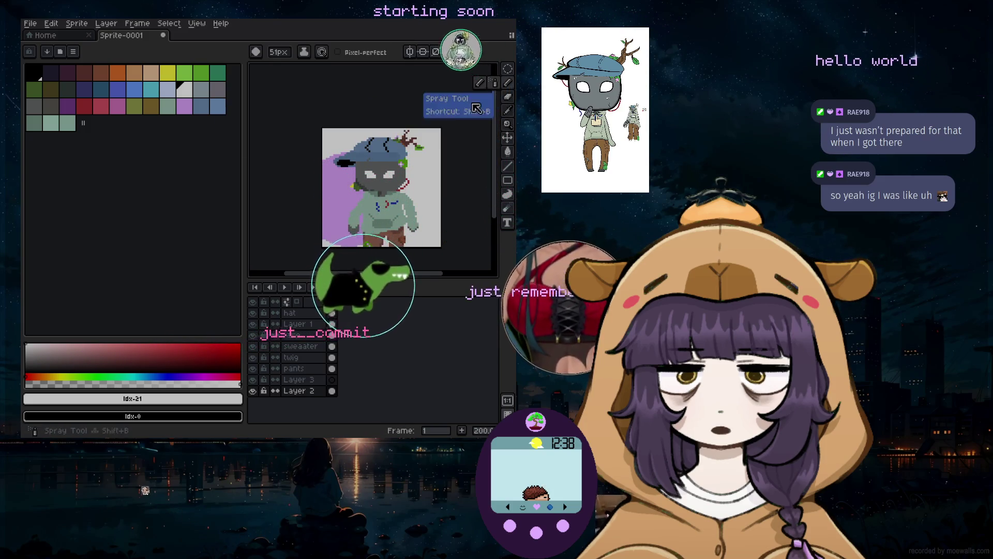
{"action": "left_click", "coordinate": [174, 107]}
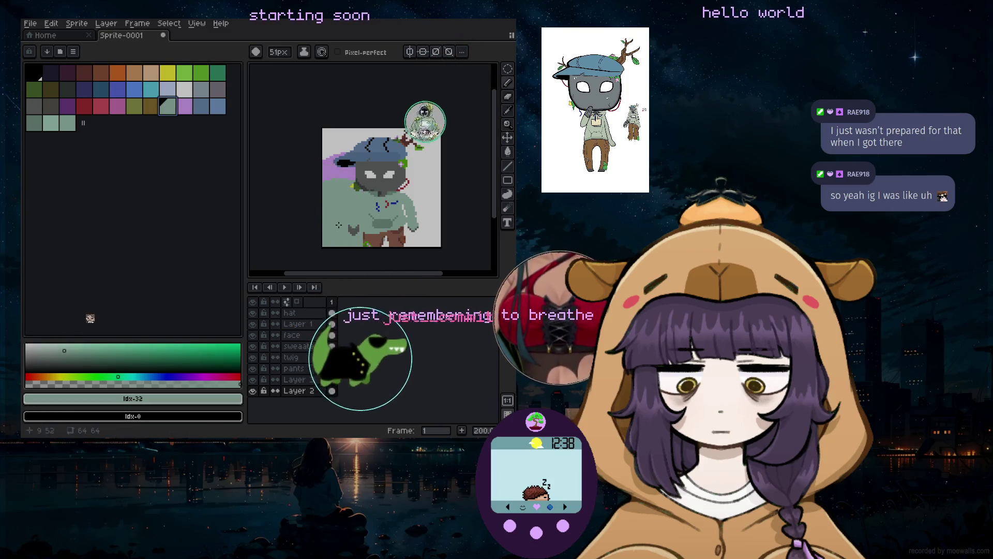
{"action": "left_click", "coordinate": [187, 111]}
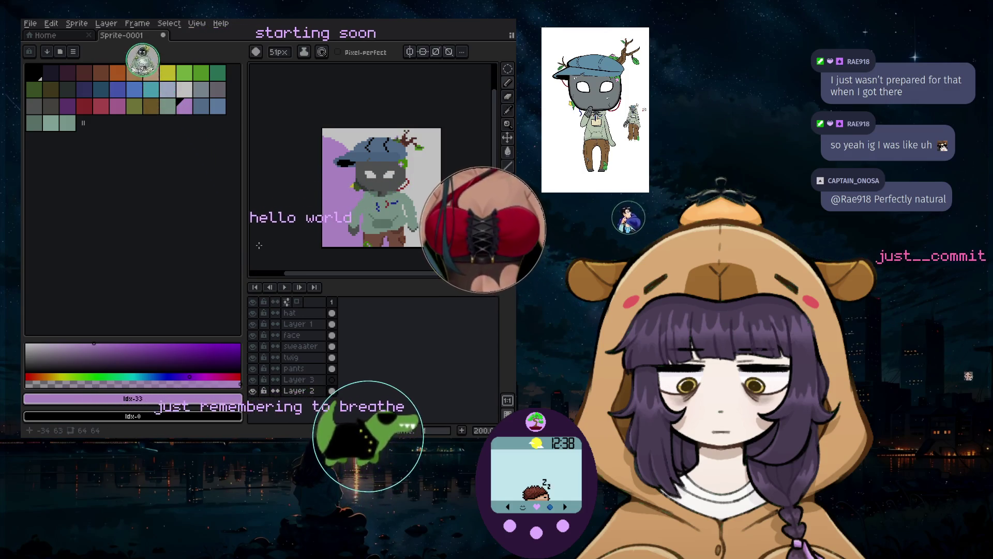
{"action": "scroll", "coordinate": [347, 211], "scroll_direction": "up", "scroll_amount": 1}
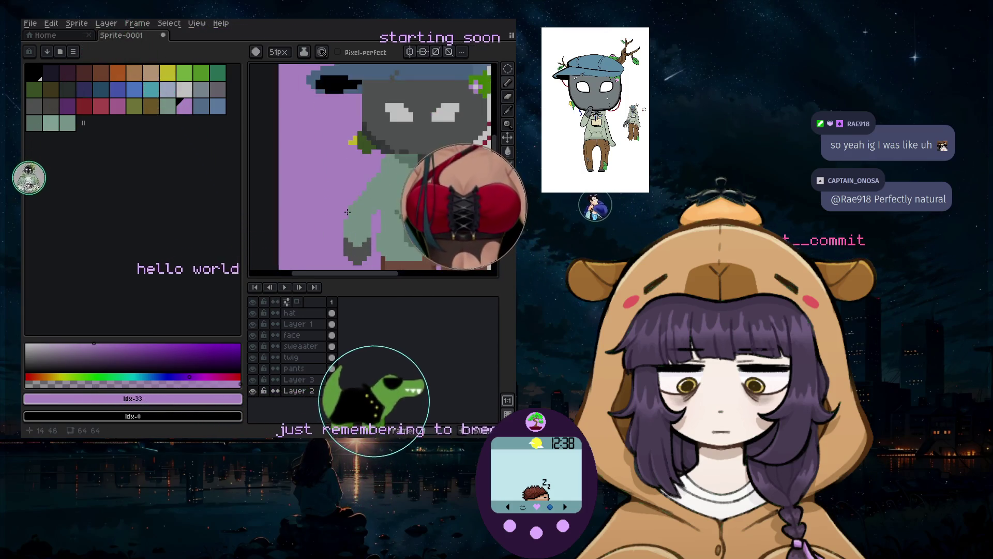
{"action": "scroll", "coordinate": [347, 211], "scroll_direction": "down", "scroll_amount": 1}
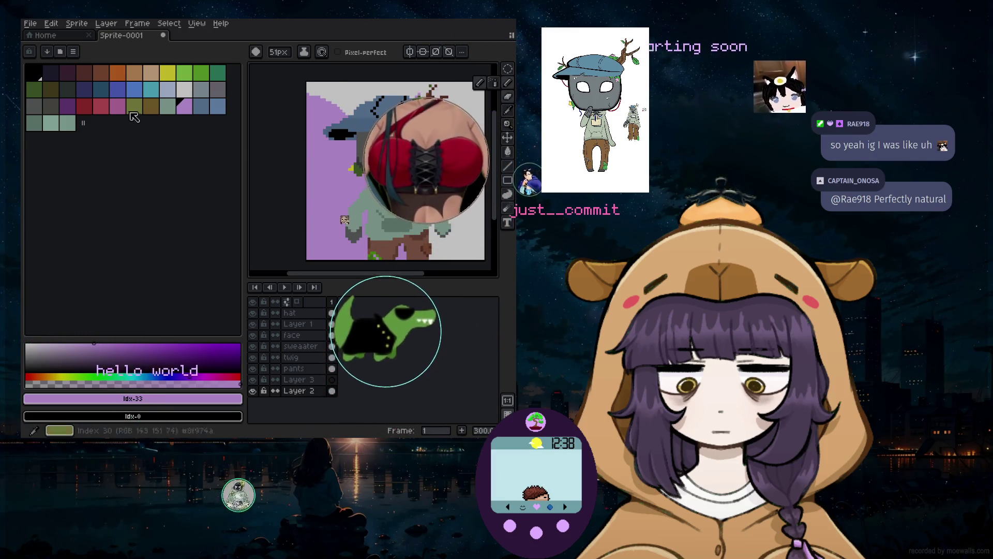
Start a Save As and go to the just-art folder
{"action": "left_click", "coordinate": [31, 24]}
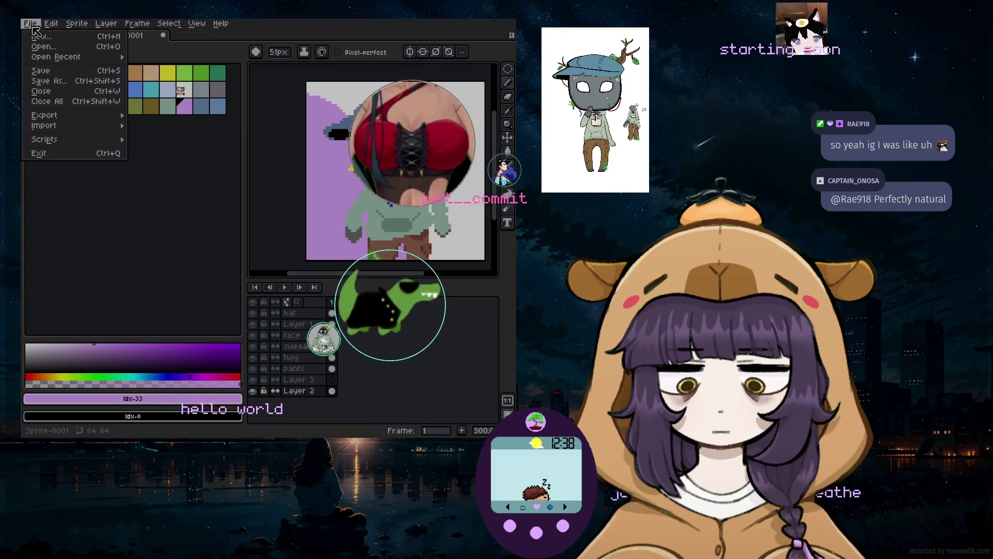
{"action": "left_click", "coordinate": [56, 73]}
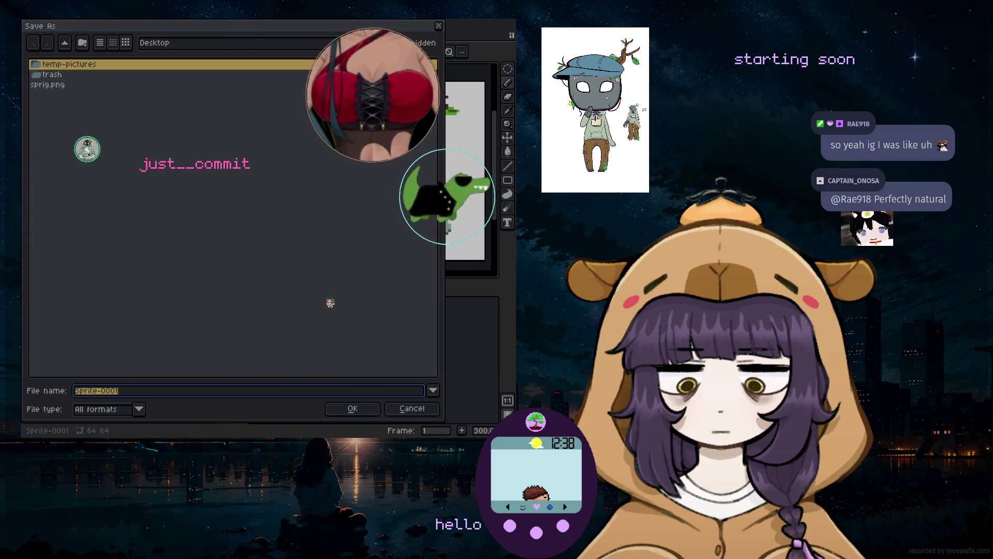
{"action": "left_click", "coordinate": [207, 43]}
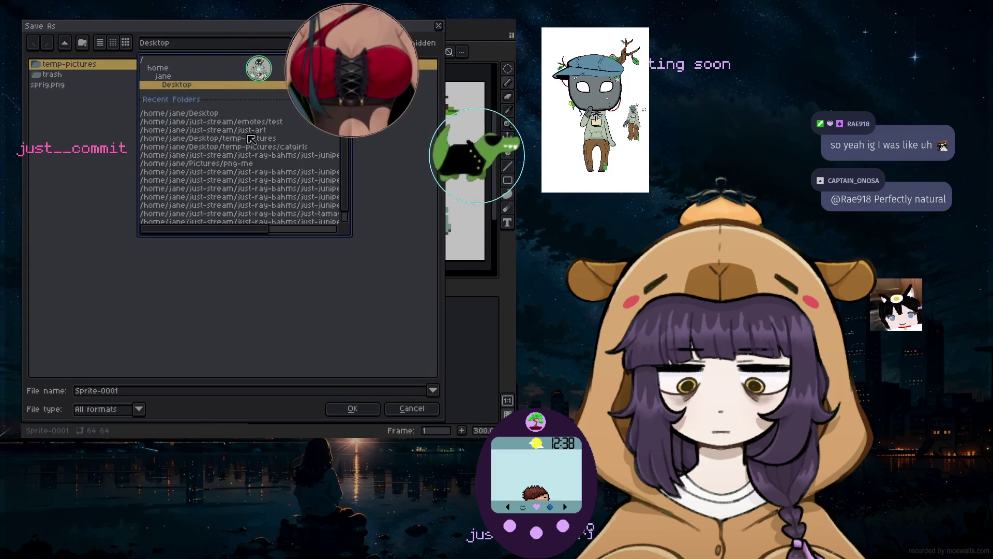
{"action": "left_click", "coordinate": [248, 129]}
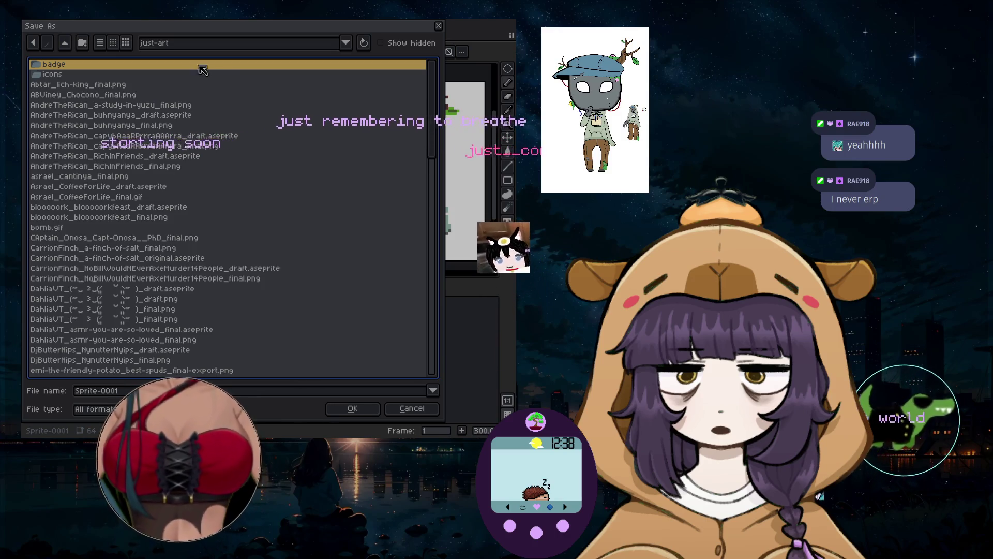
{"action": "scroll", "coordinate": [122, 173], "scroll_direction": "down", "scroll_amount": 15}
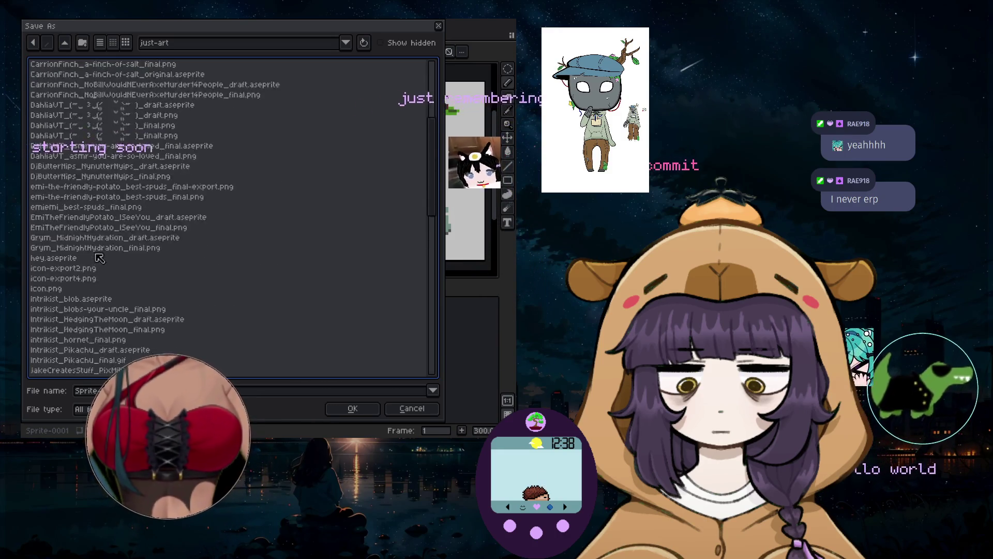
{"action": "scroll", "coordinate": [123, 232], "scroll_direction": "down", "scroll_amount": 6}
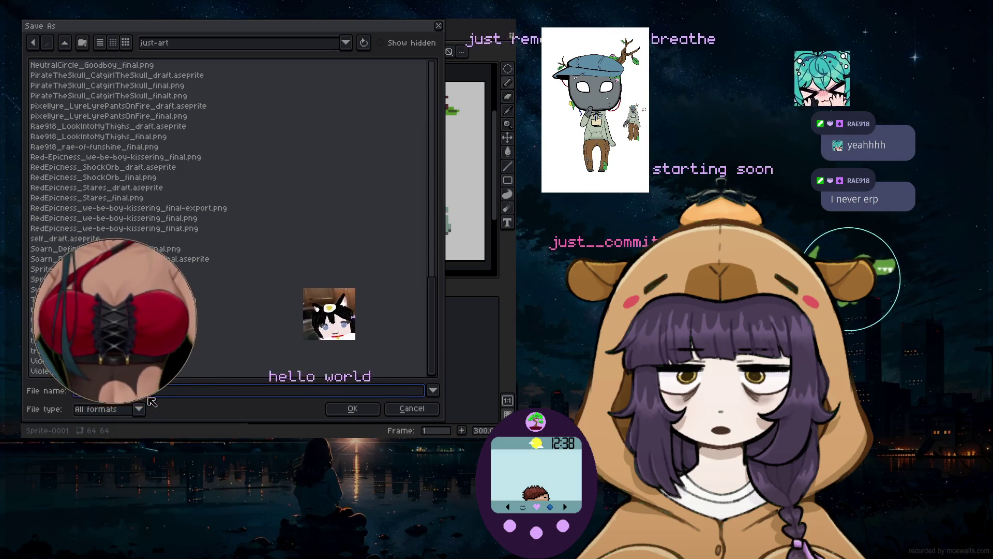
{"action": "type", "text": "Sprite"}
Save the sprite as SprigVT_CapturedWhimsey_draft.aseprite
{"action": "key", "text": "BackSpace"}
{"action": "key", "text": "BackSpace"}
{"action": "key", "text": "BackSpace"}
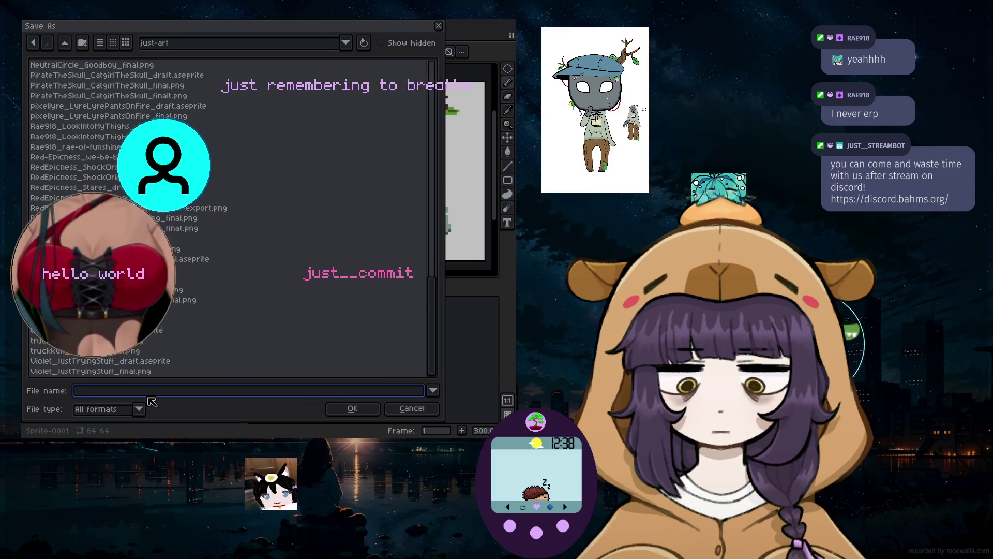
{"action": "type", "text": "Sp"}
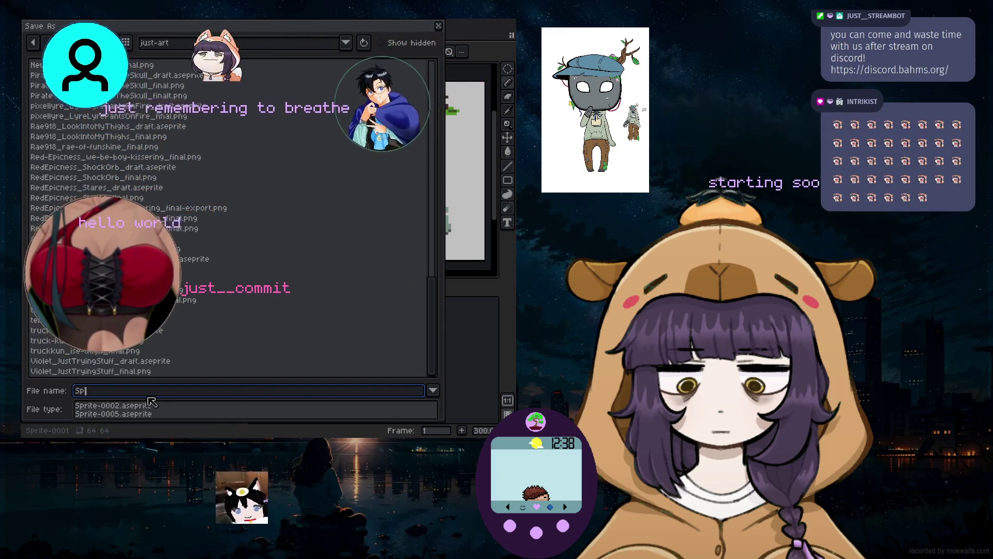
{"action": "type", "text": "rigVT_"}
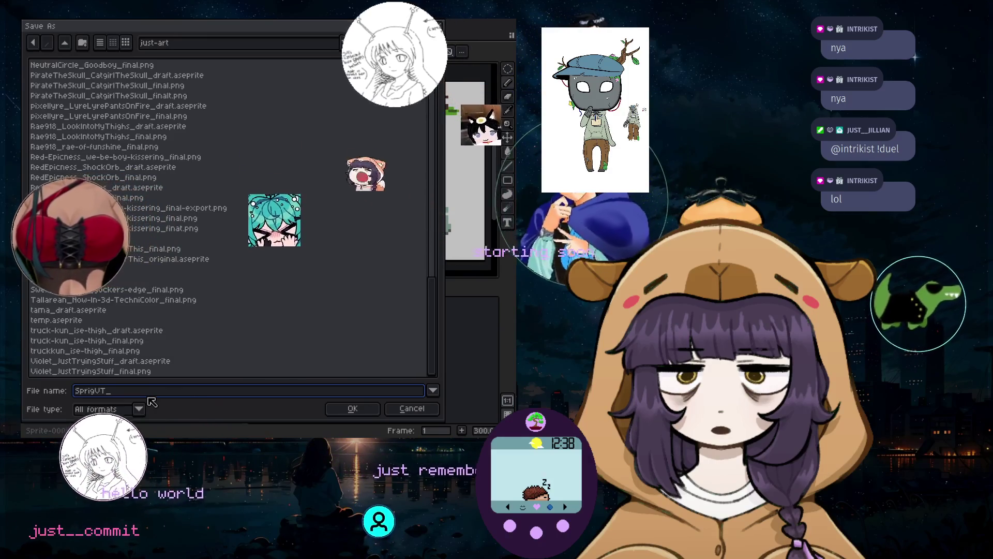
{"action": "type", "text": "C"}
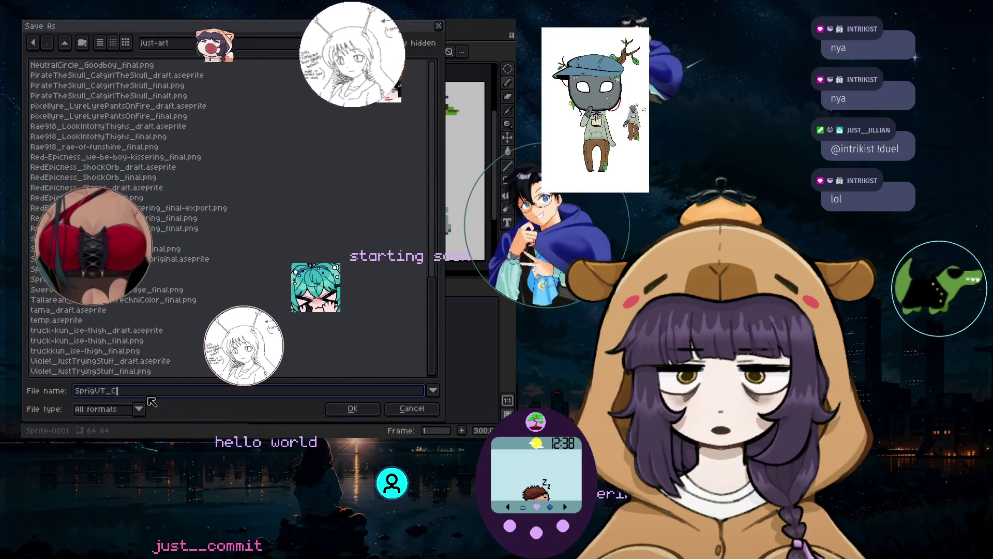
{"action": "type", "text": "apturedWhimsey_"}
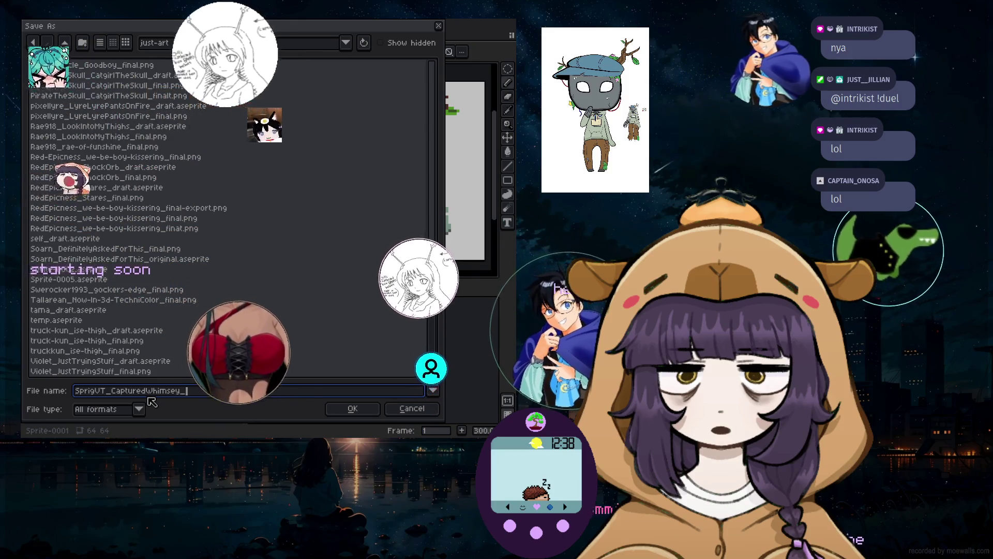
{"action": "type", "text": "draft"}
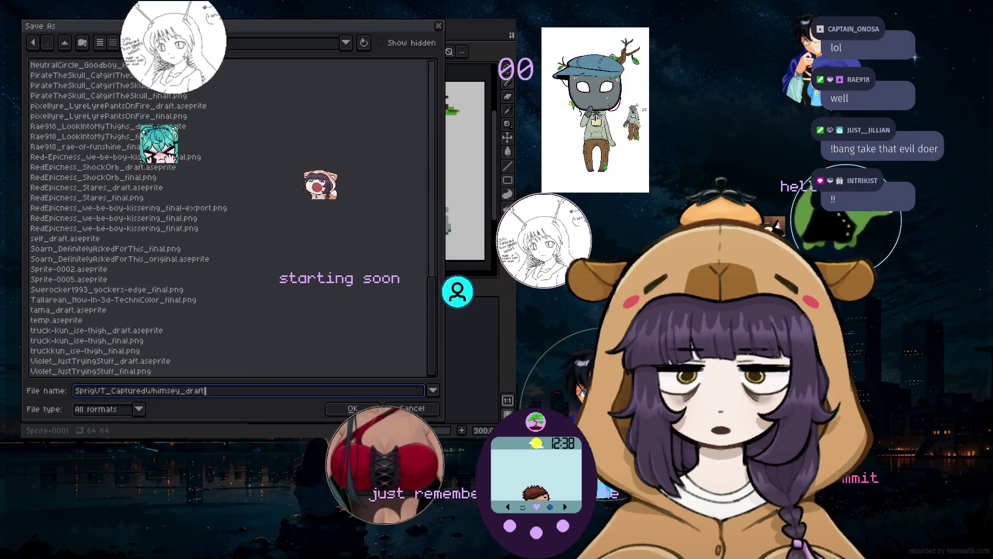
{"action": "key", "text": "Return"}
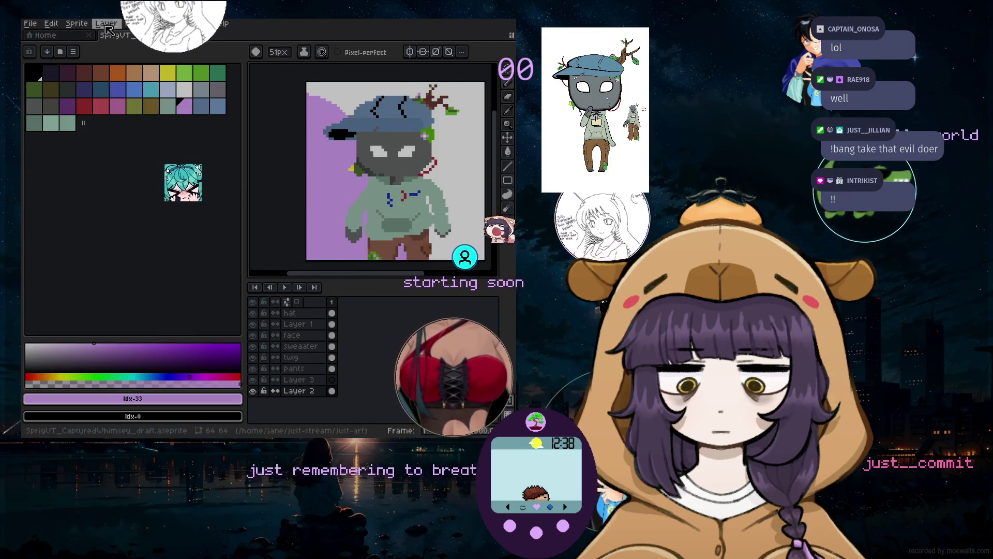
{"action": "left_click", "coordinate": [30, 23]}
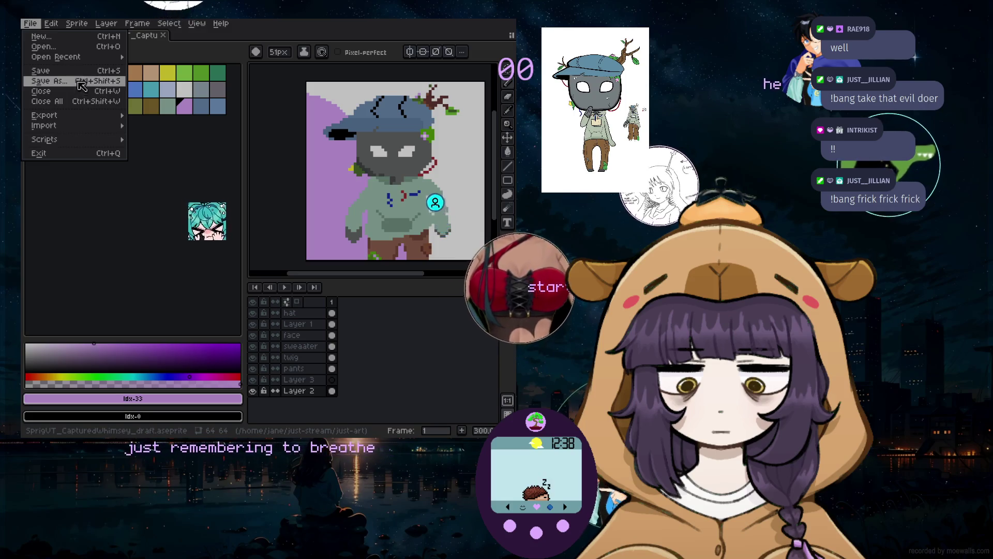
Save a copy as SprigVT_CapturedWhimsey_final.png with the png file type
{"action": "left_click", "coordinate": [81, 82]}
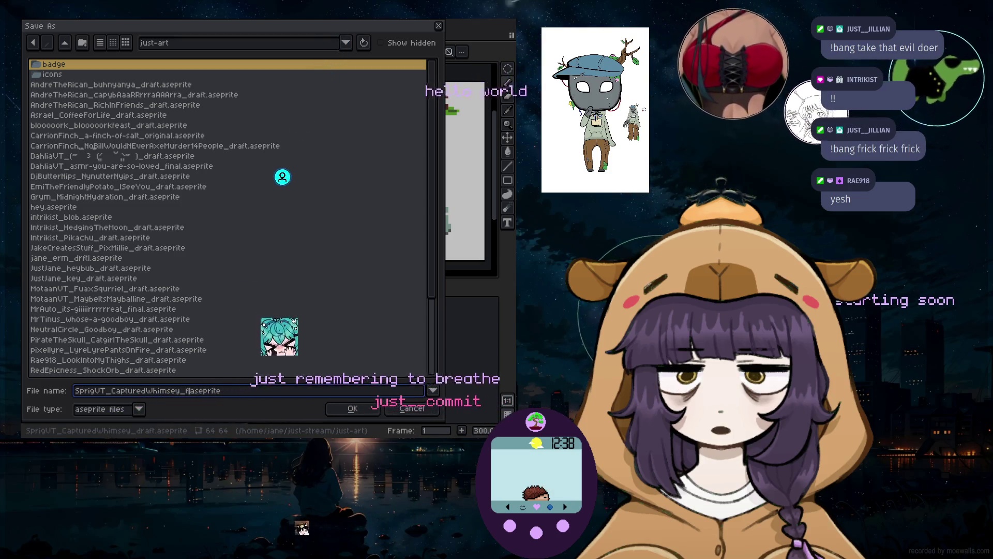
{"action": "left_click", "coordinate": [139, 410]}
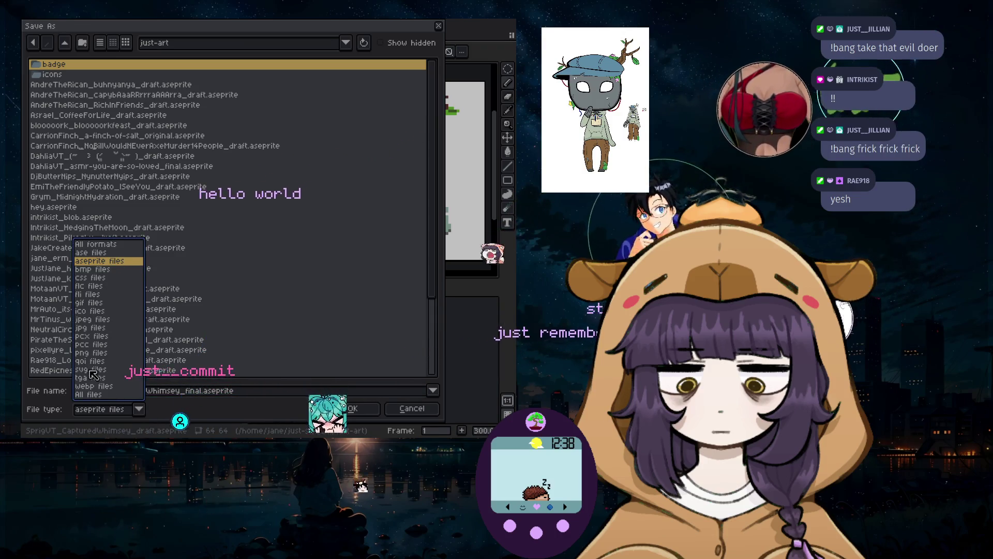
{"action": "left_click", "coordinate": [91, 354]}
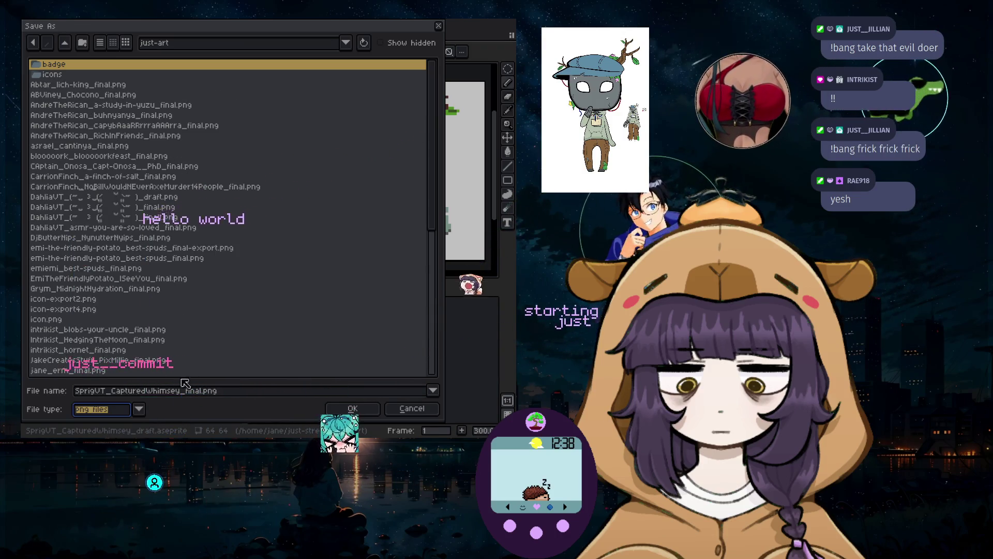
{"action": "left_click", "coordinate": [365, 414]}
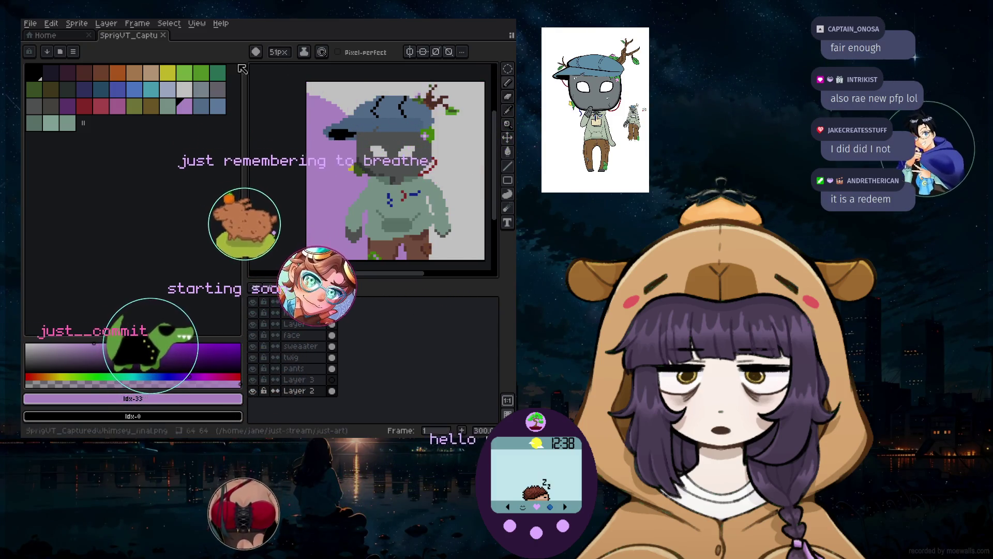
{"action": "left_click", "coordinate": [33, 24]}
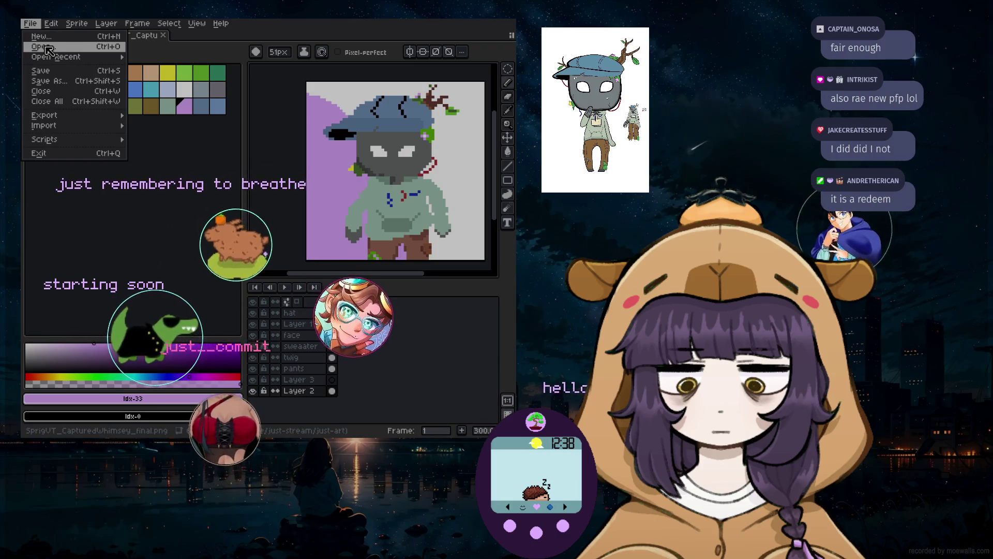
Create a new 64×64 px sprite
{"action": "left_click", "coordinate": [41, 36]}
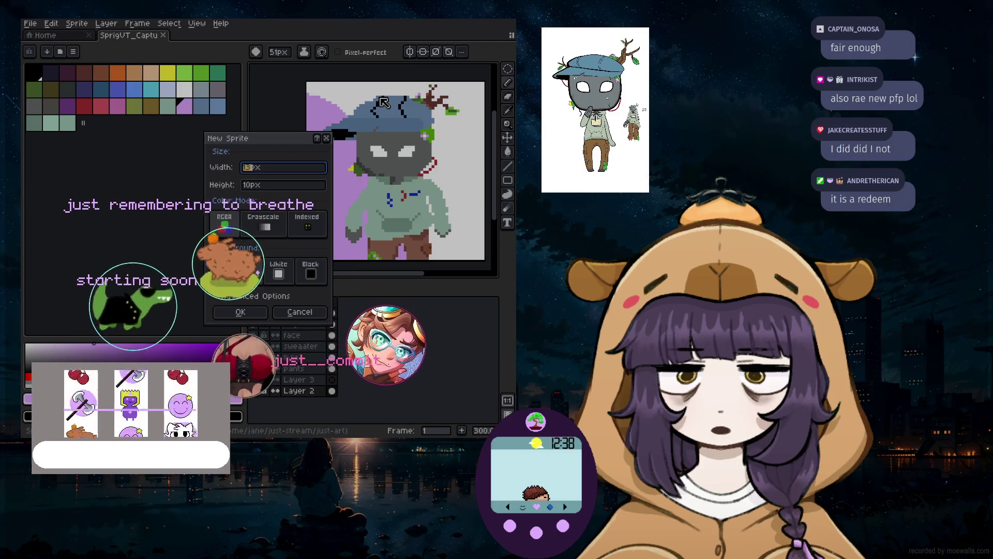
{"action": "type", "text": "64"}
{"action": "key", "text": "Tab"}
{"action": "type", "text": "64"}
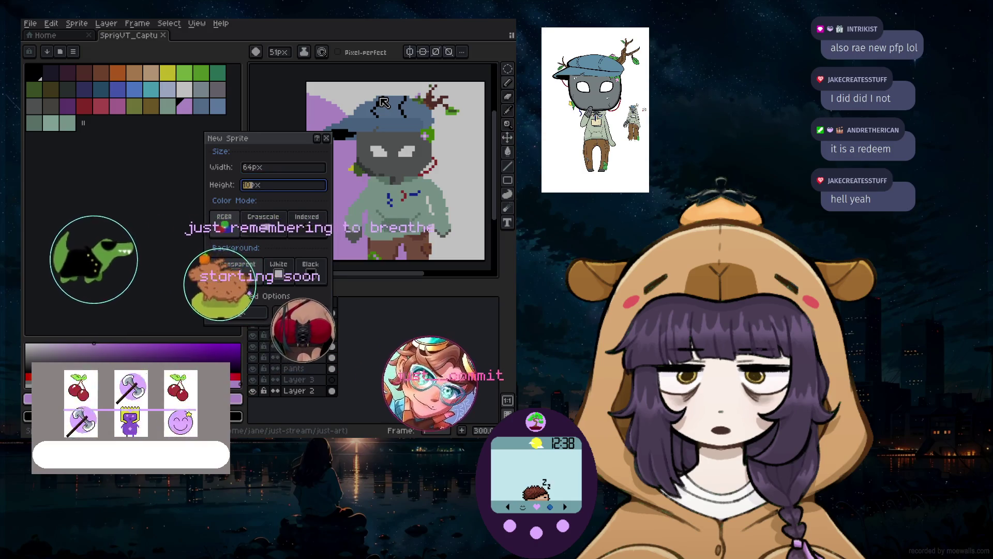
{"action": "key", "text": "Return"}
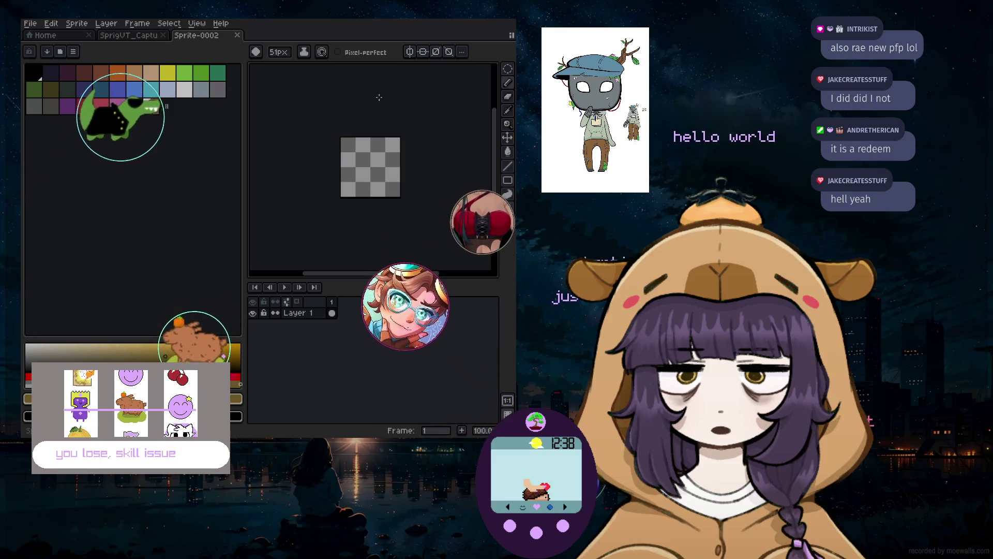
Undo a stray brown dab on the new blank canvas
{"action": "scroll", "coordinate": [361, 151], "scroll_direction": "up", "scroll_amount": 2}
{"action": "left_click", "coordinate": [360, 150]}
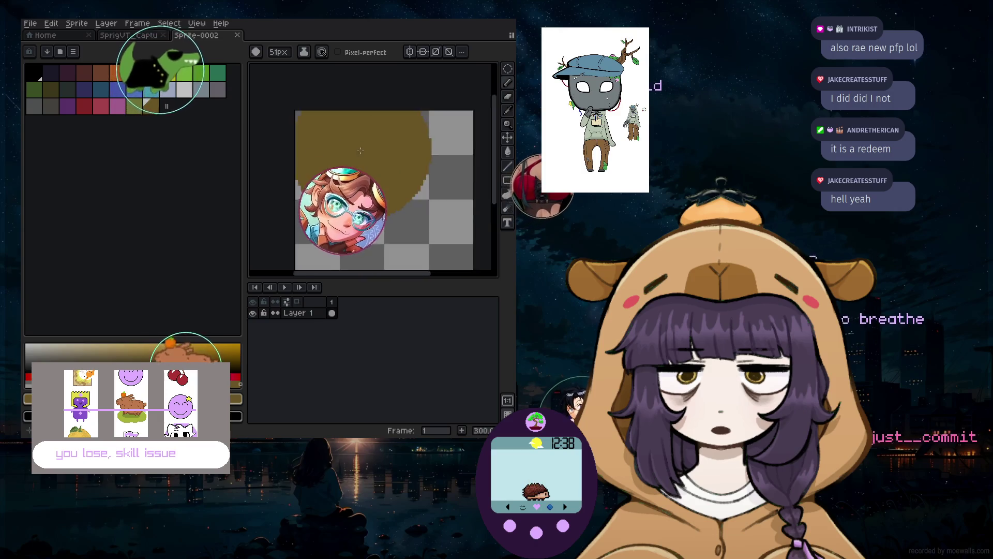
{"action": "scroll", "coordinate": [360, 151], "scroll_direction": "down", "scroll_amount": 1}
{"action": "key", "text": "ctrl+z"}
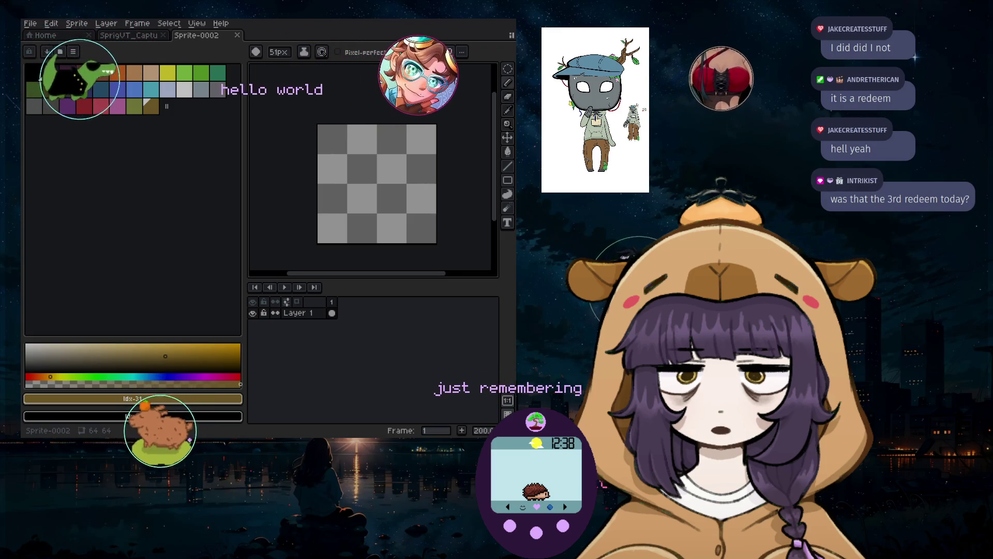
{"action": "left_click", "coordinate": [30, 23]}
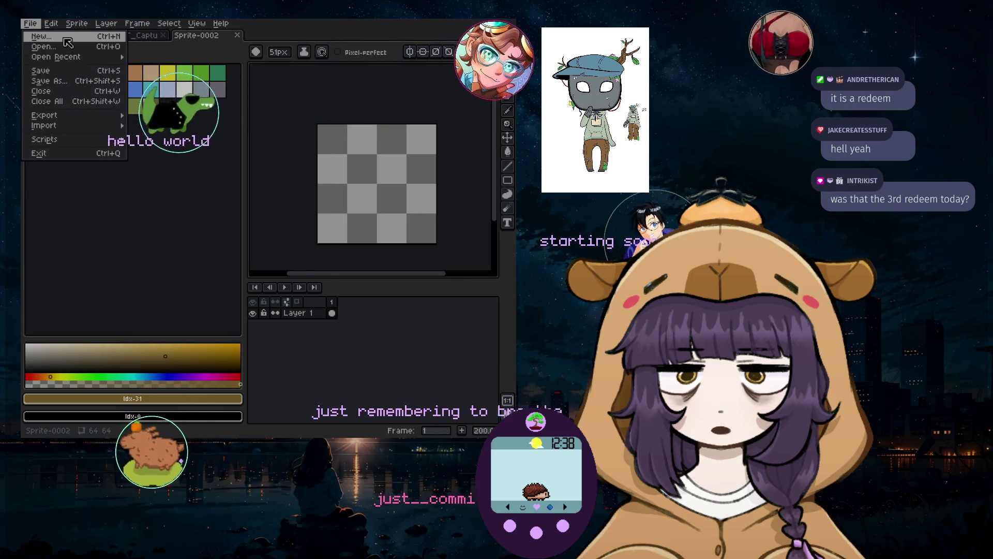
Start another new sprite, changing its width from 64 to 96 px with height at 36 px
{"action": "left_click", "coordinate": [41, 36]}
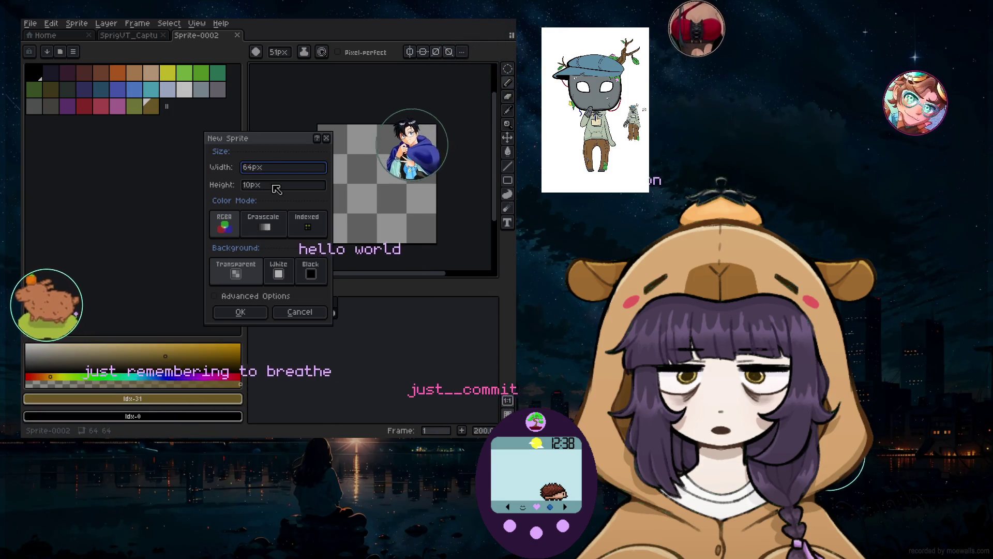
{"action": "key", "text": "Tab"}
{"action": "type", "text": "36"}
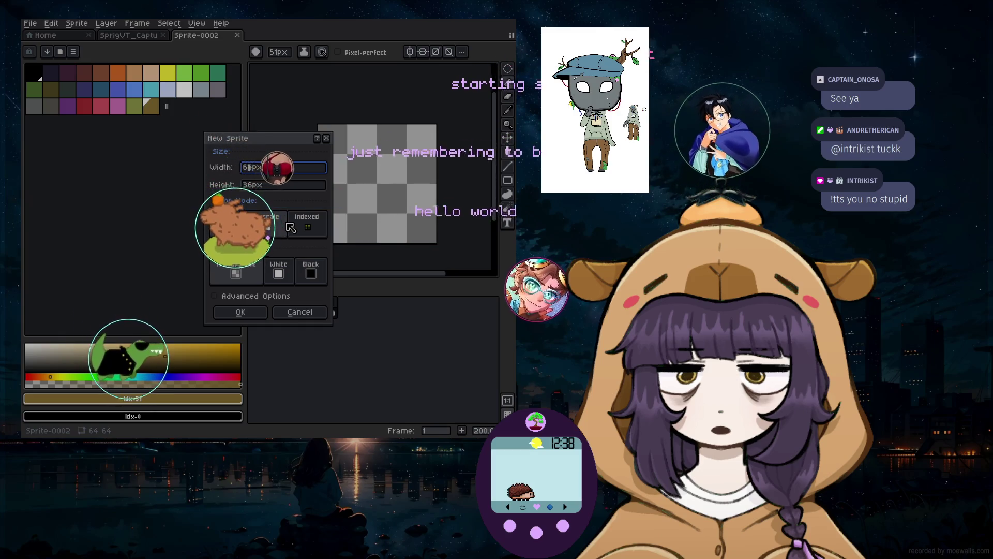
{"action": "key", "text": "BackSpace"}
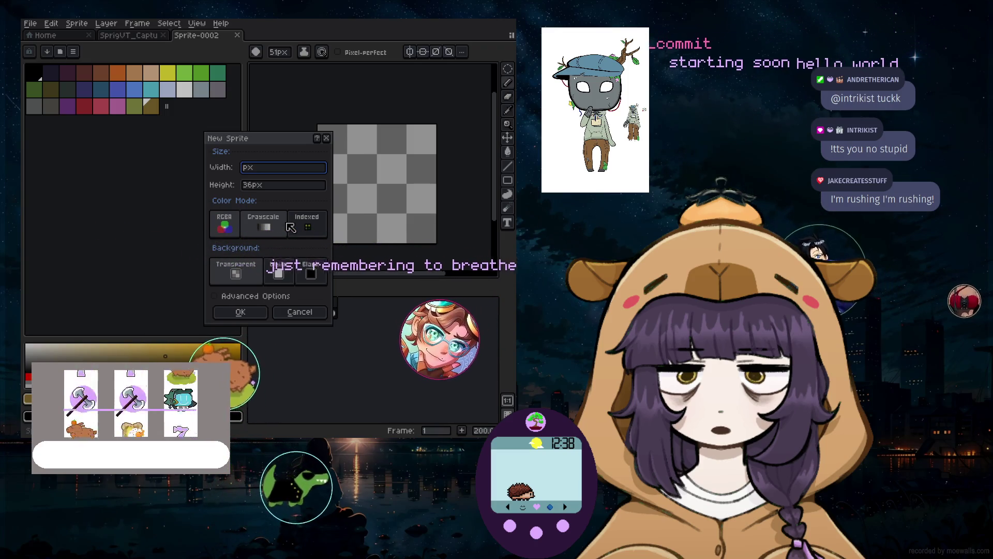
{"action": "type", "text": "96"}
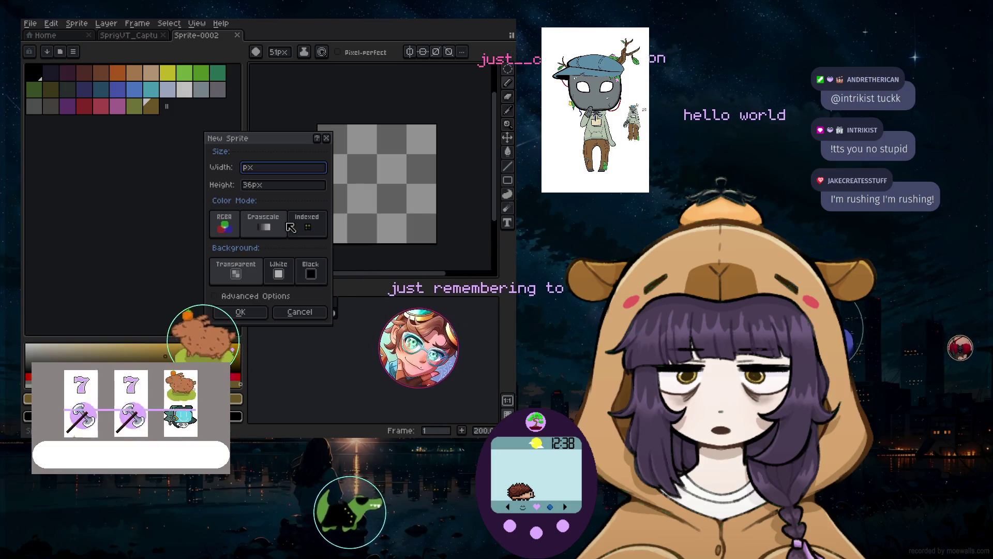
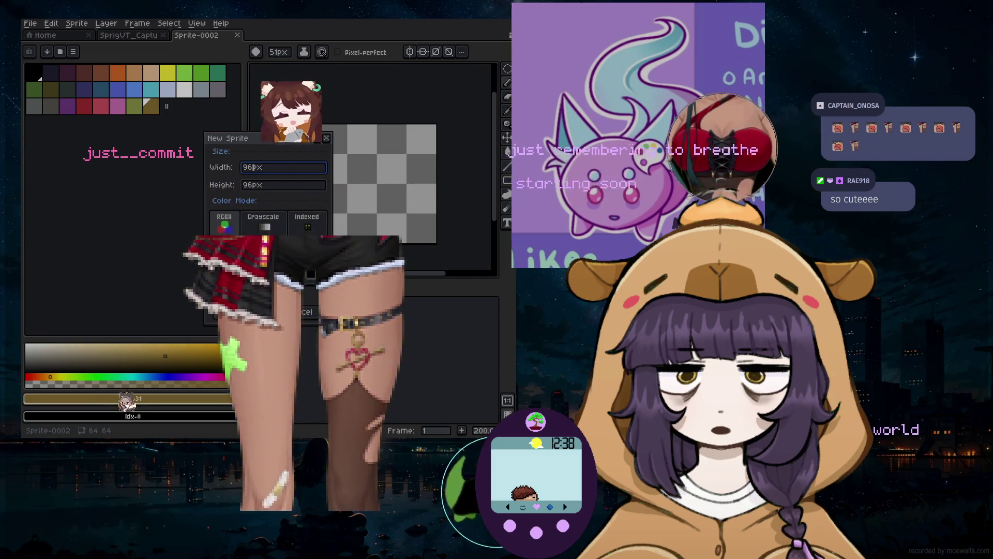
Create a blank 54 × 96 px sprite and select the pink palette swatch
{"action": "key", "text": "BackSpace"}
{"action": "key", "text": "BackSpace"}
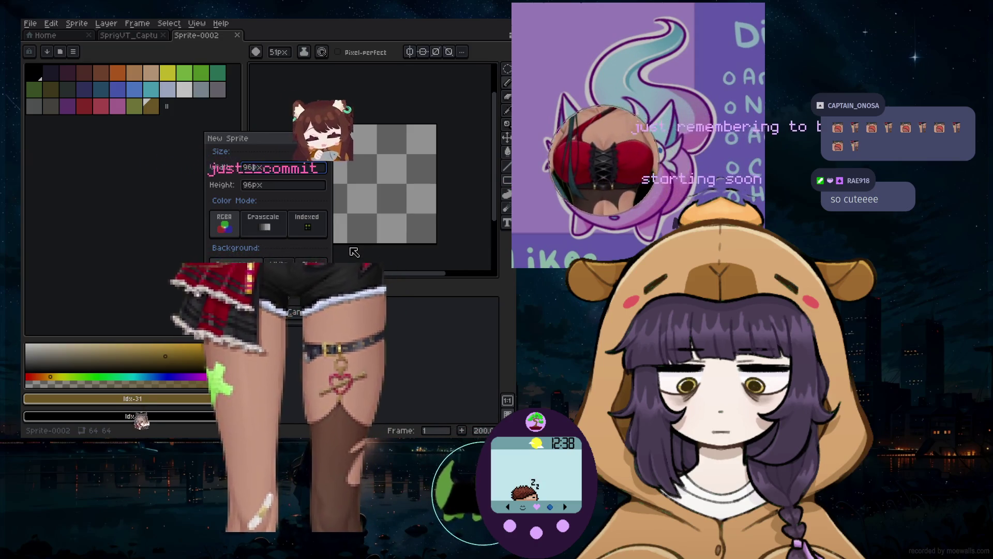
{"action": "type", "text": "54"}
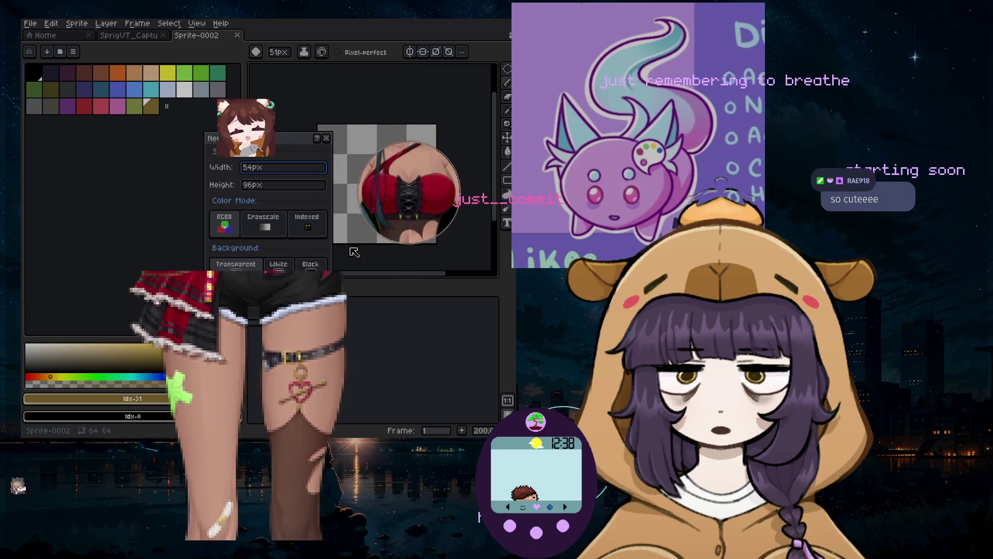
{"action": "key", "text": "Return"}
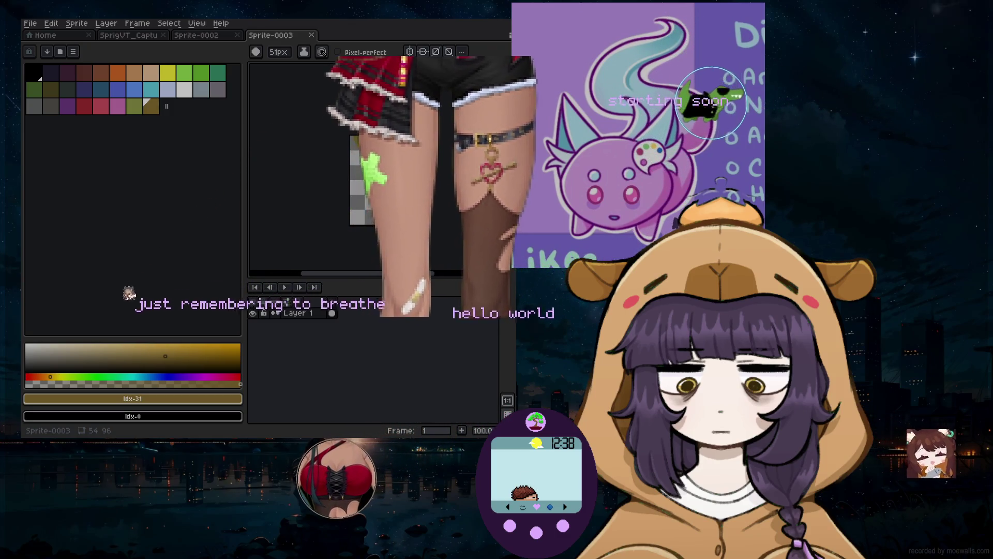
{"action": "left_click", "coordinate": [118, 110]}
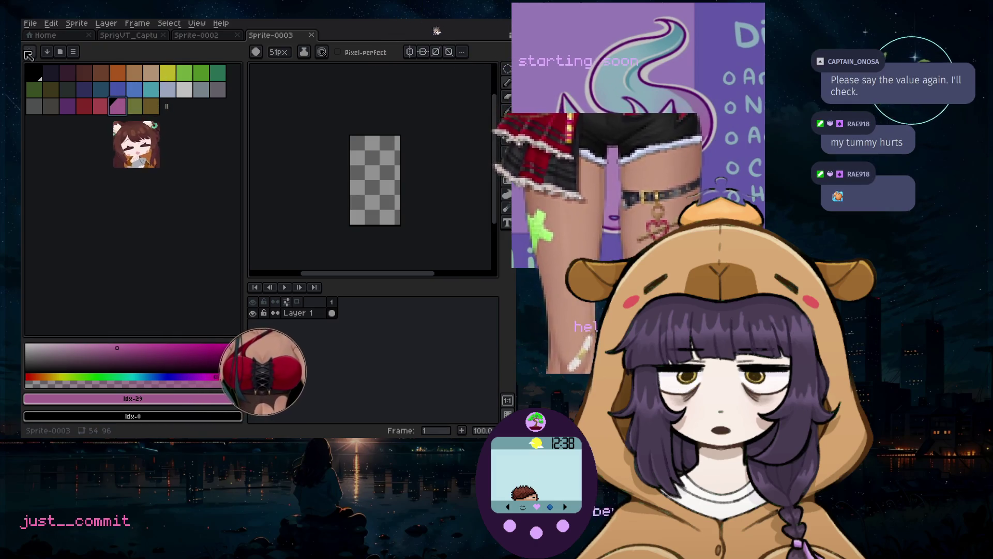
Browse from home to Desktop/temp-pictures and open wispy.png
{"action": "left_click", "coordinate": [30, 23]}
{"action": "left_click", "coordinate": [55, 47]}
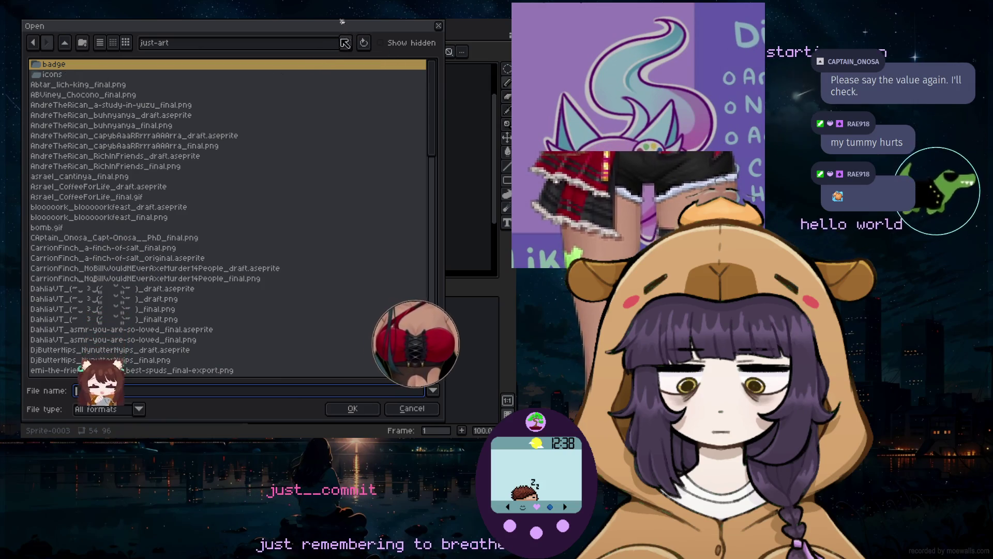
{"action": "left_click", "coordinate": [258, 42]}
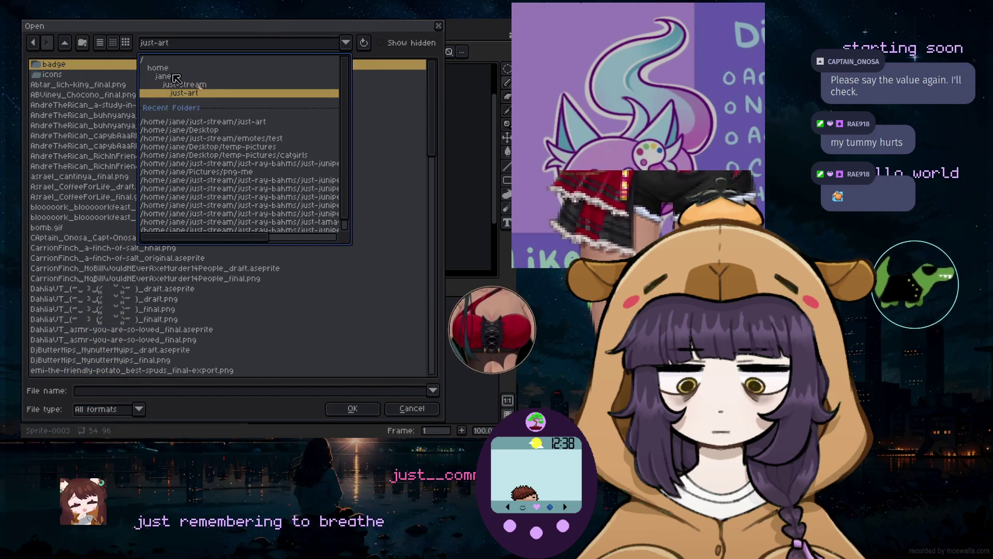
{"action": "left_click", "coordinate": [174, 76]}
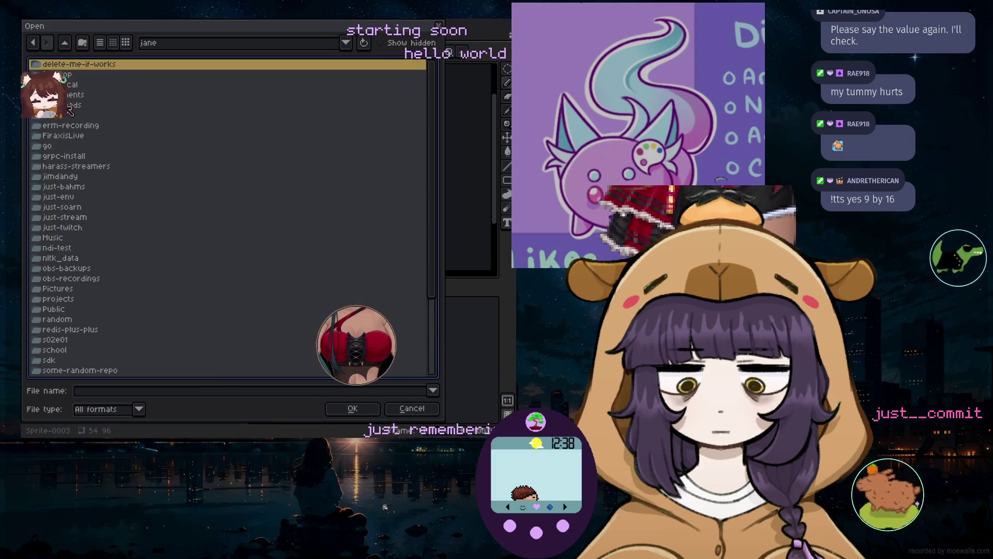
{"action": "double_click", "coordinate": [58, 75]}
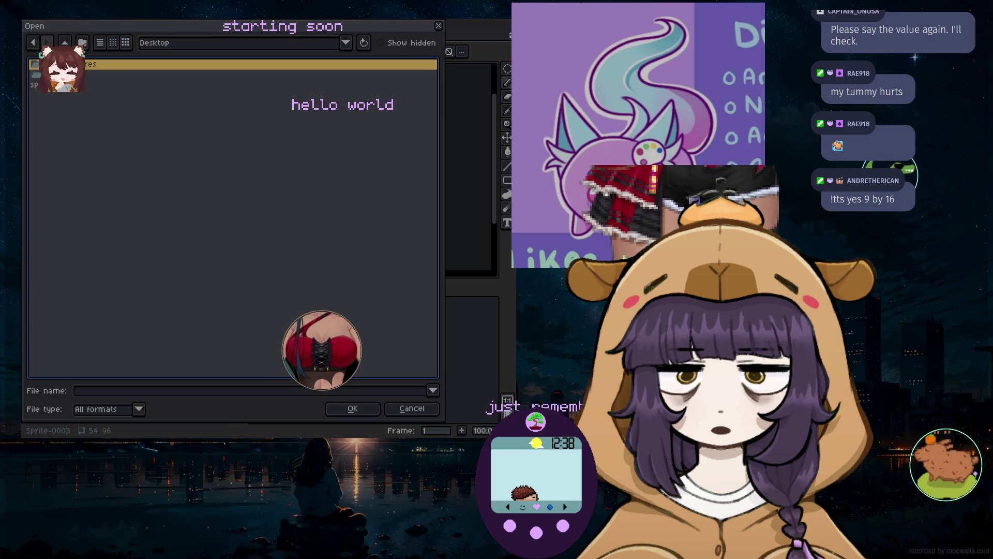
{"action": "key", "text": "Return"}
{"action": "scroll", "coordinate": [126, 131], "scroll_direction": "down", "scroll_amount": 3}
{"action": "left_click", "coordinate": [62, 362]}
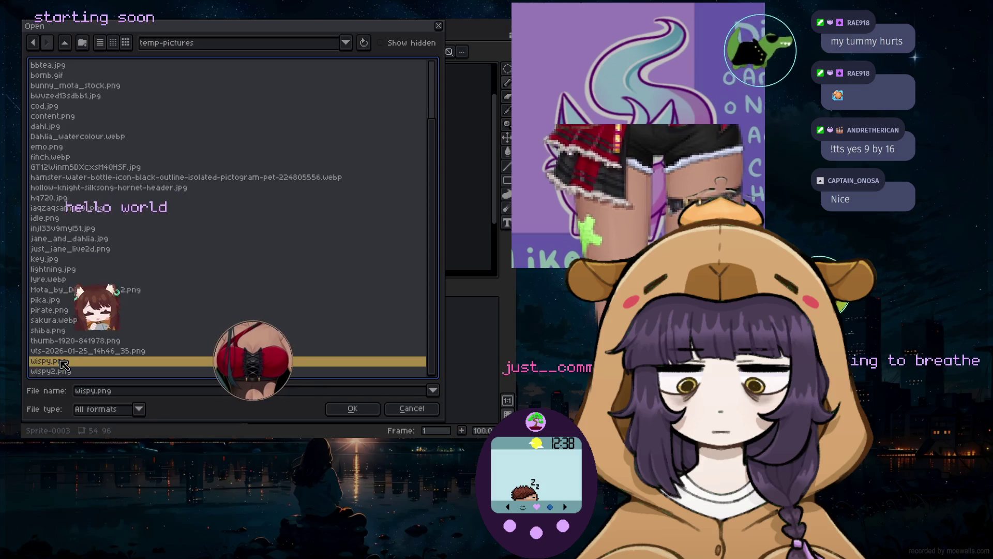
{"action": "double_click", "coordinate": [61, 362]}
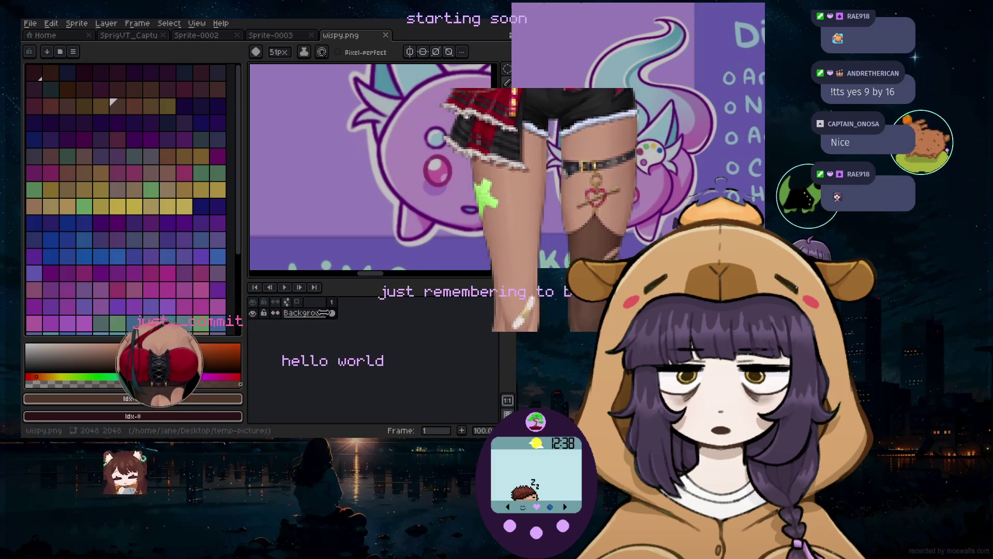
Zoom into the wispy.png reference and replace its palette with a smaller colour set
{"action": "scroll", "coordinate": [396, 167], "scroll_direction": "down", "scroll_amount": 5}
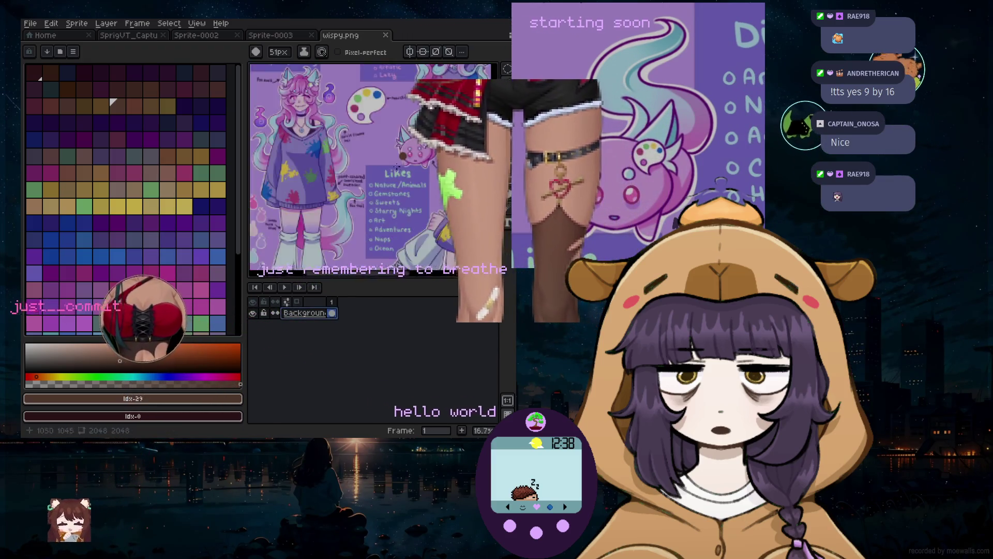
{"action": "scroll", "coordinate": [396, 167], "scroll_direction": "down", "scroll_amount": 3}
{"action": "scroll", "coordinate": [396, 167], "scroll_direction": "up", "scroll_amount": 4}
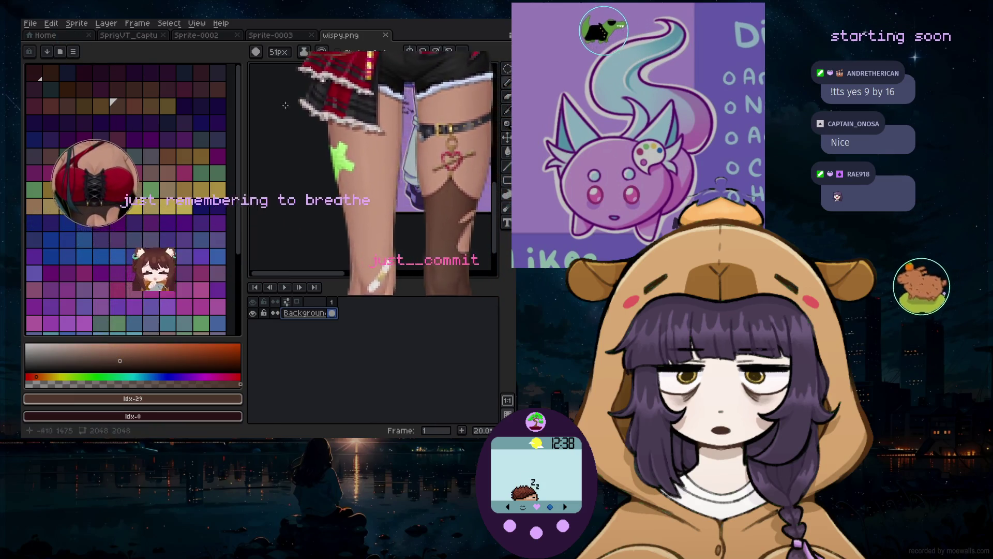
{"action": "left_click_drag", "start_coordinate": [334, 273], "coordinate": [386, 280]}
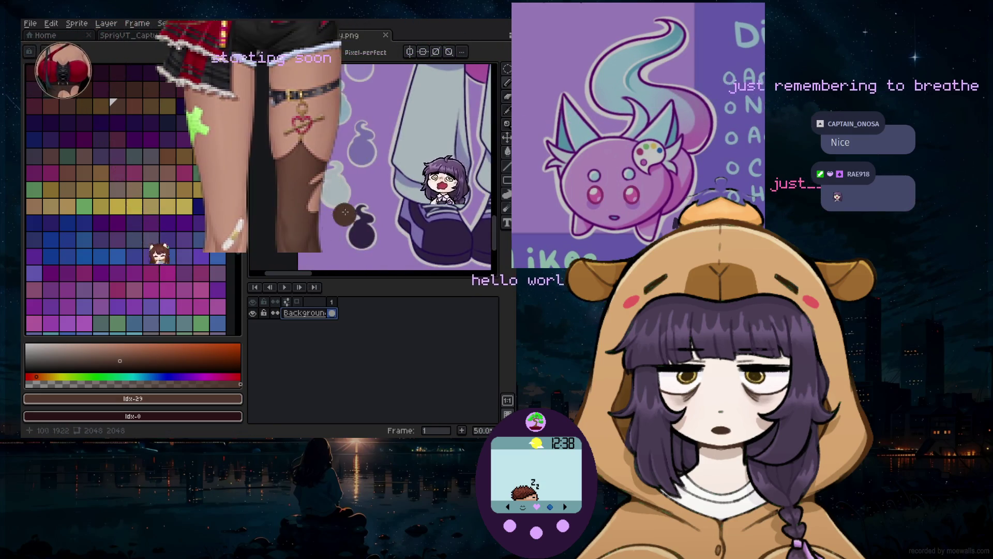
{"action": "scroll", "coordinate": [343, 217], "scroll_direction": "up", "scroll_amount": 1}
{"action": "left_click", "coordinate": [80, 52]}
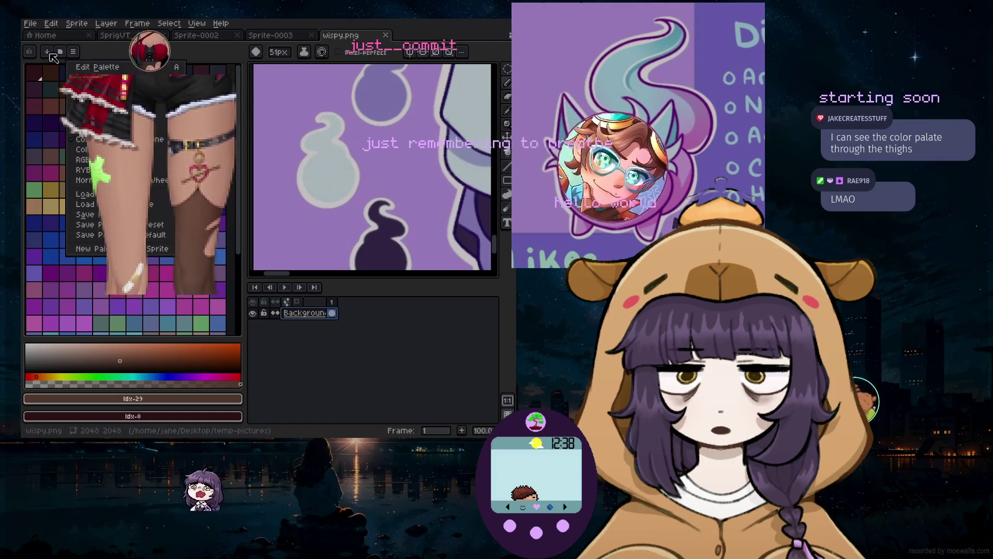
{"action": "left_click", "coordinate": [103, 56]}
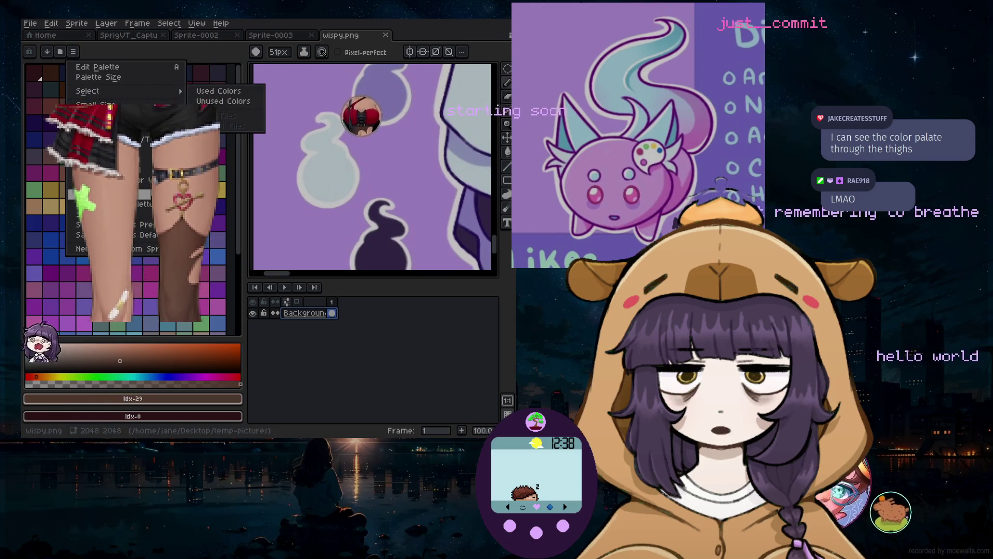
{"action": "left_click", "coordinate": [103, 249]}
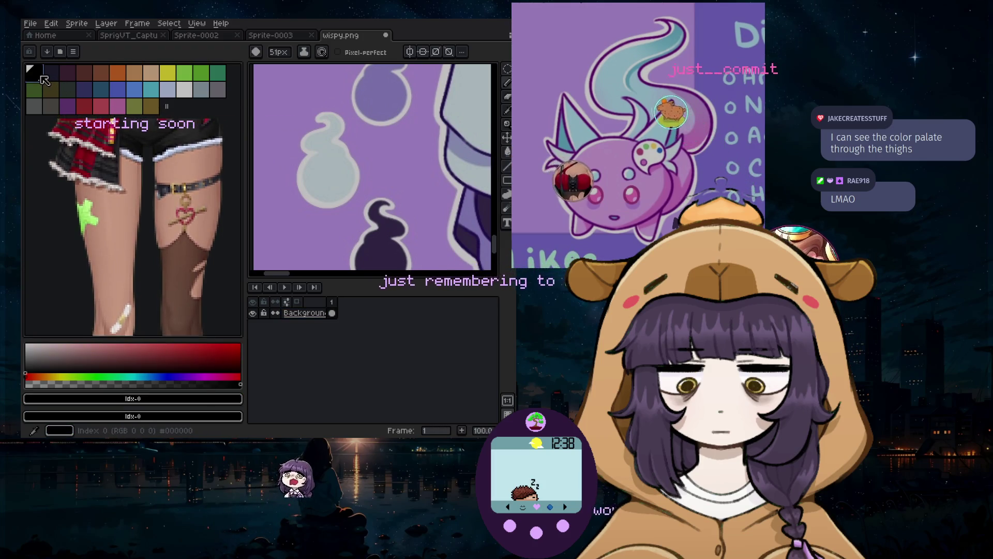
Delete the leading dark swatches from the palette
{"action": "key", "text": "Delete"}
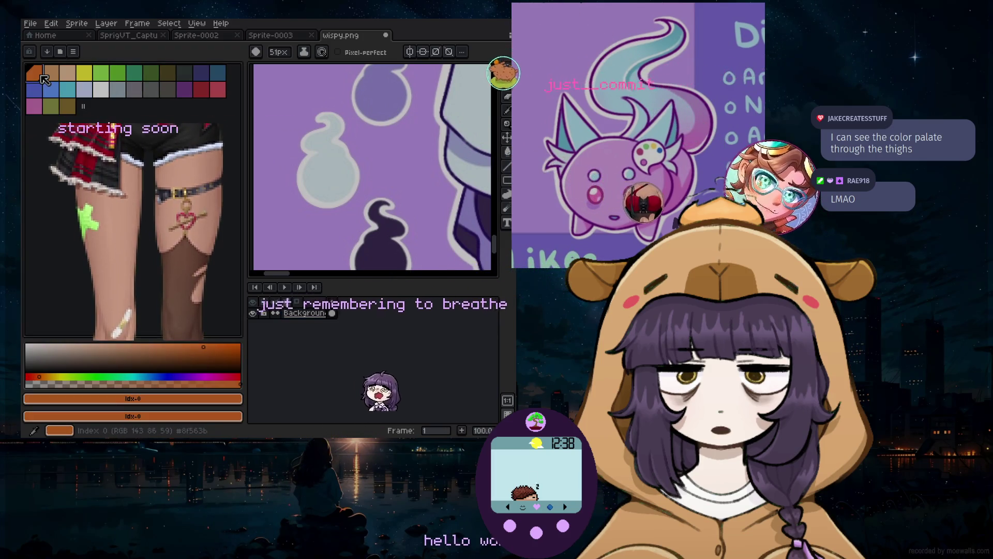
{"action": "key", "text": "Delete"}
{"action": "key", "text": "Delete"}
{"action": "key", "text": "Delete"}
{"action": "key", "text": "Delete"}
{"action": "key", "text": "Delete"}
{"action": "key", "text": "Delete"}
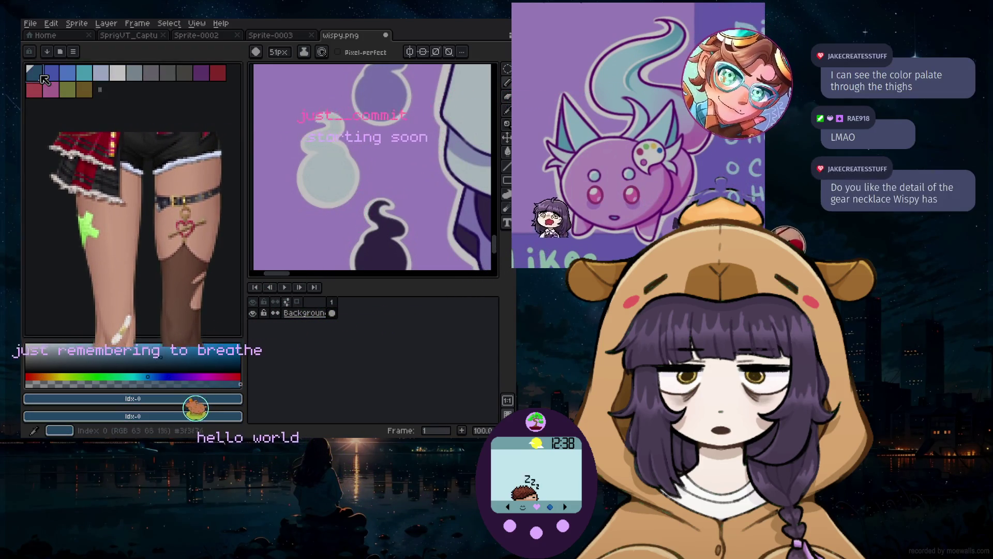
{"action": "key", "text": "Delete"}
{"action": "key", "text": "Delete"}
{"action": "key", "text": "Delete"}
{"action": "key", "text": "Delete"}
{"action": "key", "text": "Delete"}
{"action": "key", "text": "Delete"}
{"action": "key", "text": "Delete"}
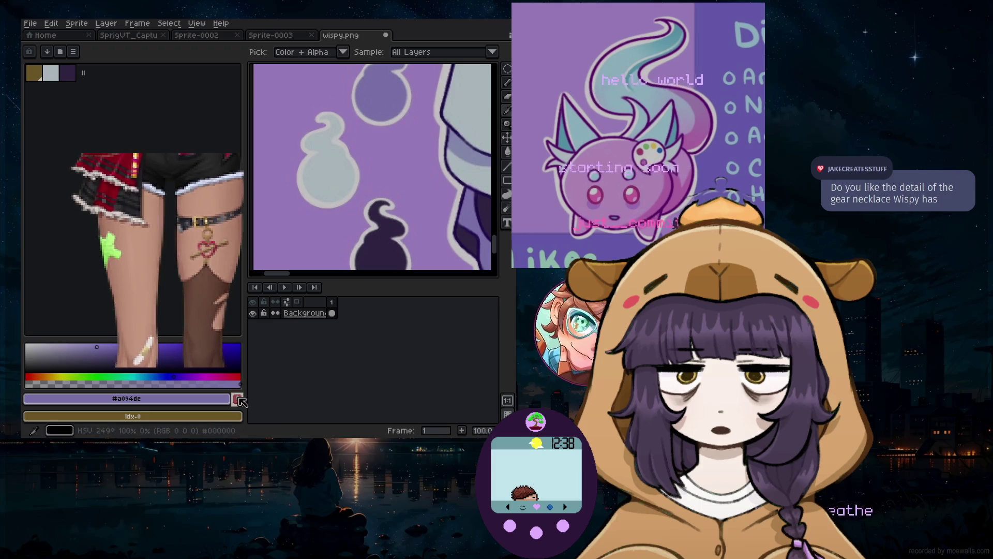
{"action": "scroll", "coordinate": [406, 105], "scroll_direction": "down", "scroll_amount": 2}
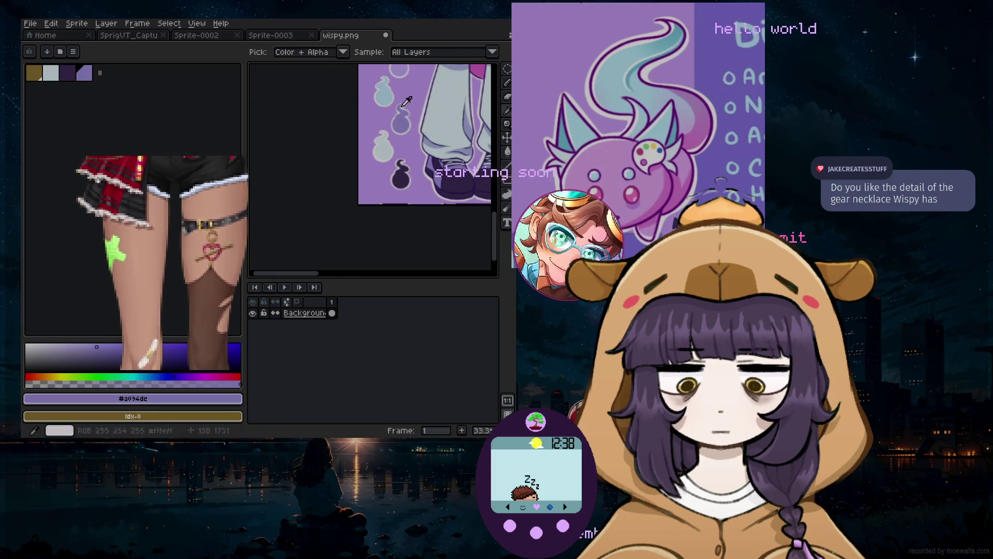
Sample and add light blue #bce2f7, lavender #c5affa, pale pink #f4dcea, lilac #e1a8ec and pink #f877ca
{"action": "left_click", "coordinate": [383, 91]}
{"action": "left_click", "coordinate": [238, 399]}
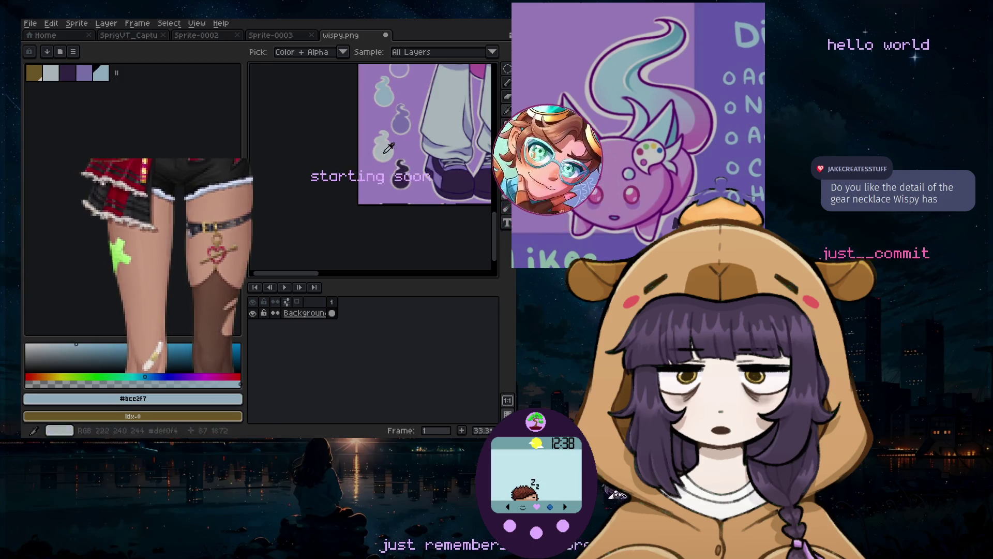
{"action": "left_click", "coordinate": [237, 398]}
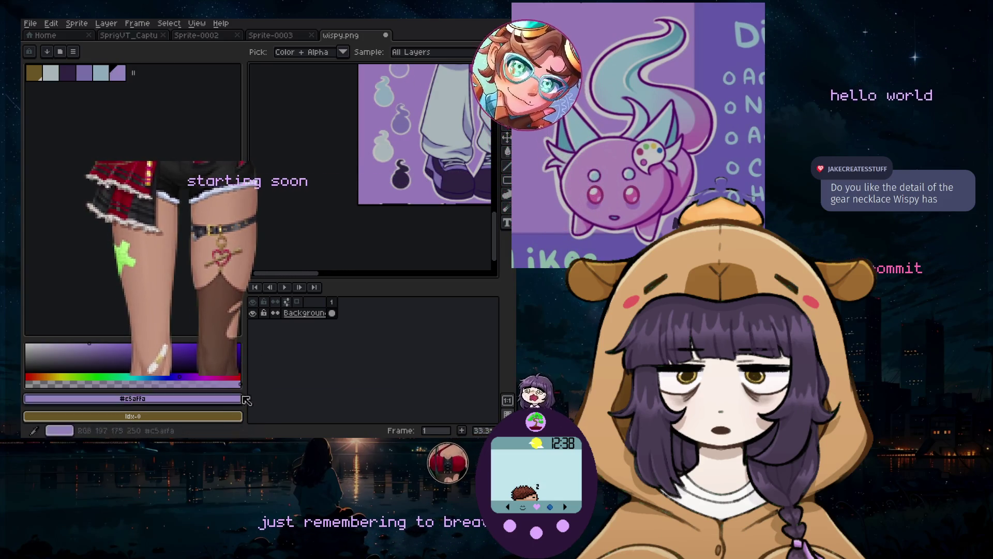
{"action": "left_click_drag", "start_coordinate": [499, 240], "coordinate": [499, 213]}
{"action": "left_click", "coordinate": [445, 171]}
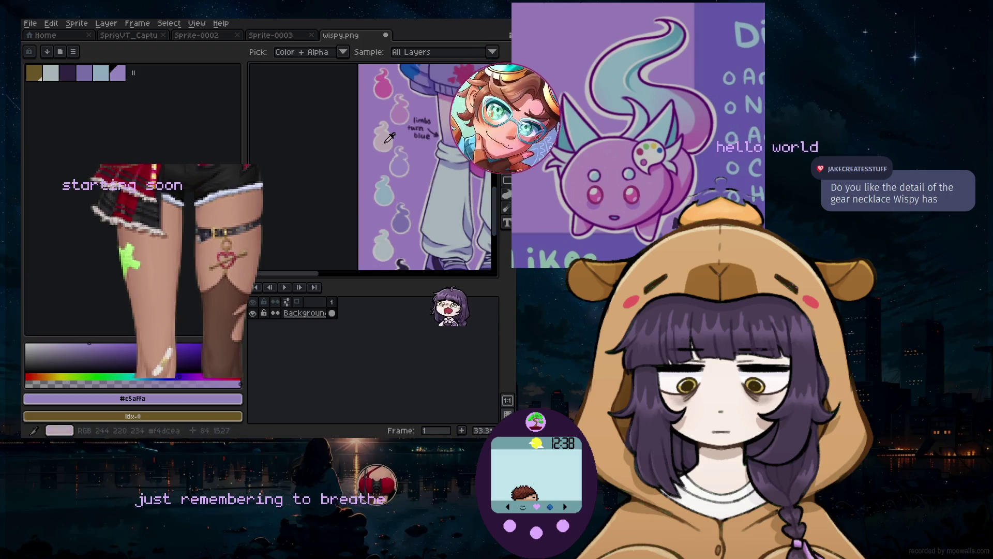
{"action": "left_click", "coordinate": [237, 399]}
{"action": "left_click", "coordinate": [398, 113]}
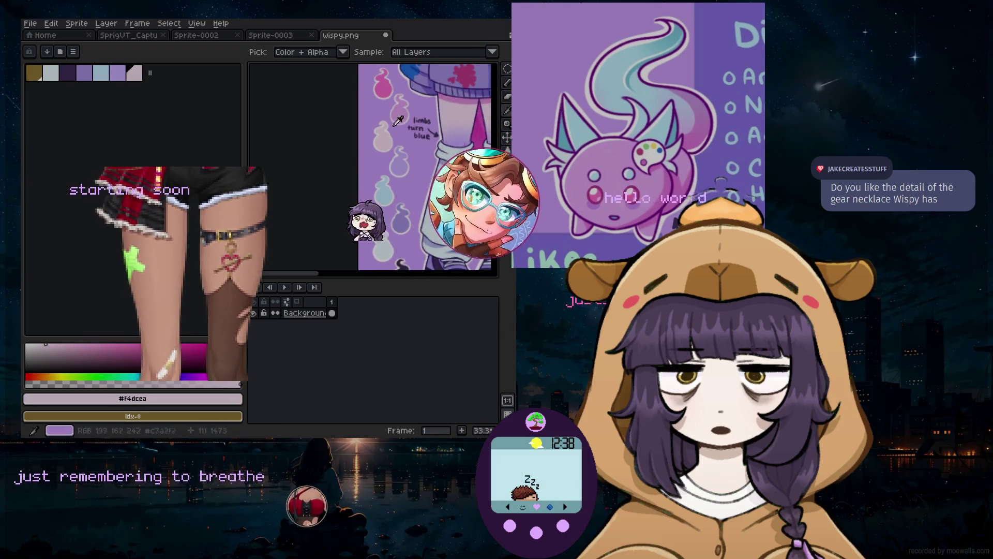
{"action": "left_click", "coordinate": [238, 399]}
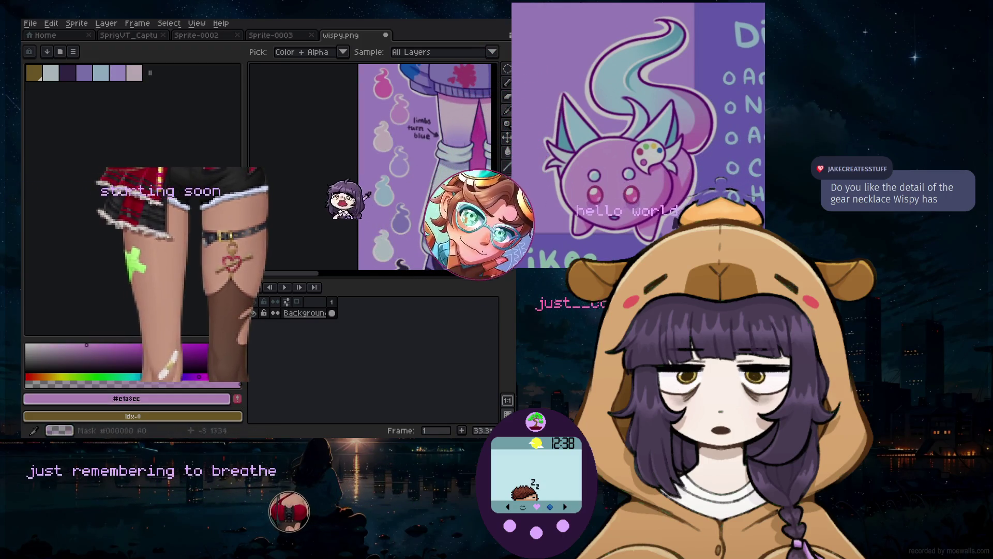
{"action": "left_click", "coordinate": [383, 88]}
{"action": "left_click", "coordinate": [239, 400]}
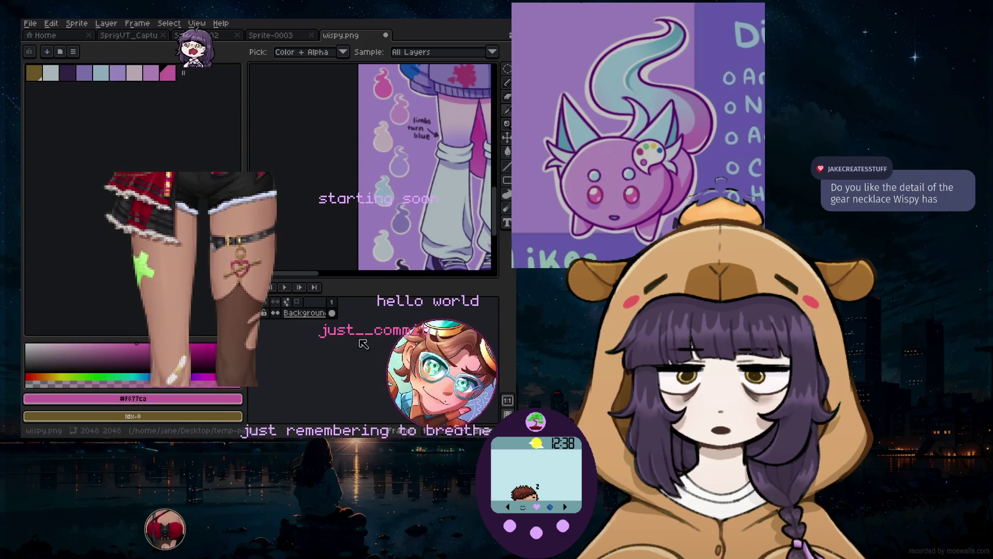
Remove the brown first swatch from the palette
{"action": "left_click", "coordinate": [33, 78]}
{"action": "key", "text": "Delete"}
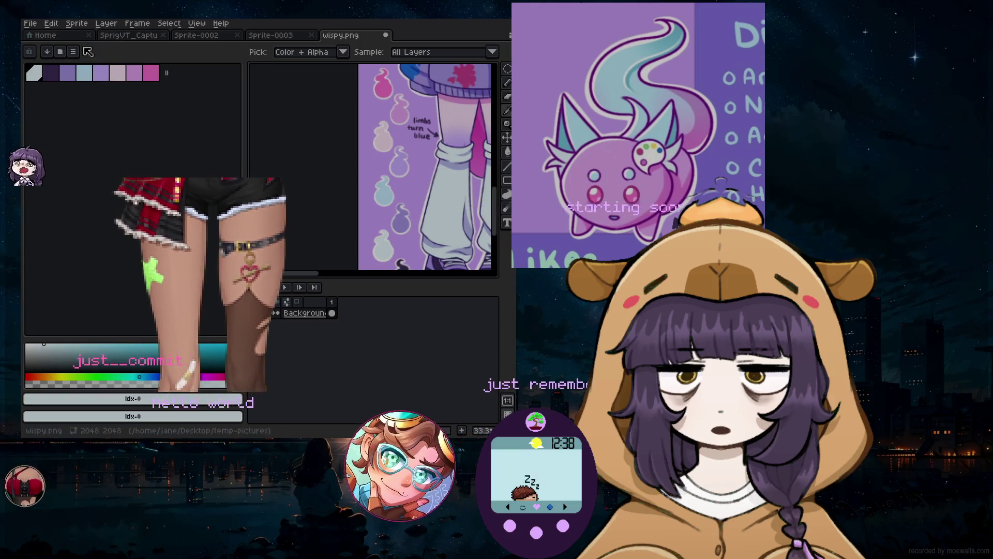
{"action": "left_click", "coordinate": [73, 51]}
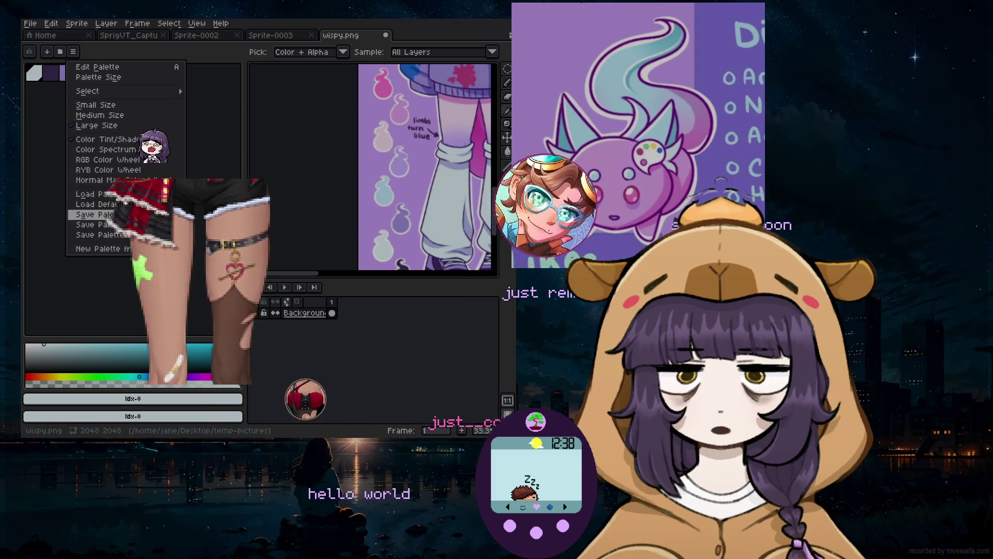
Save the current palette as wispy-pallete
{"action": "left_click", "coordinate": [99, 214]}
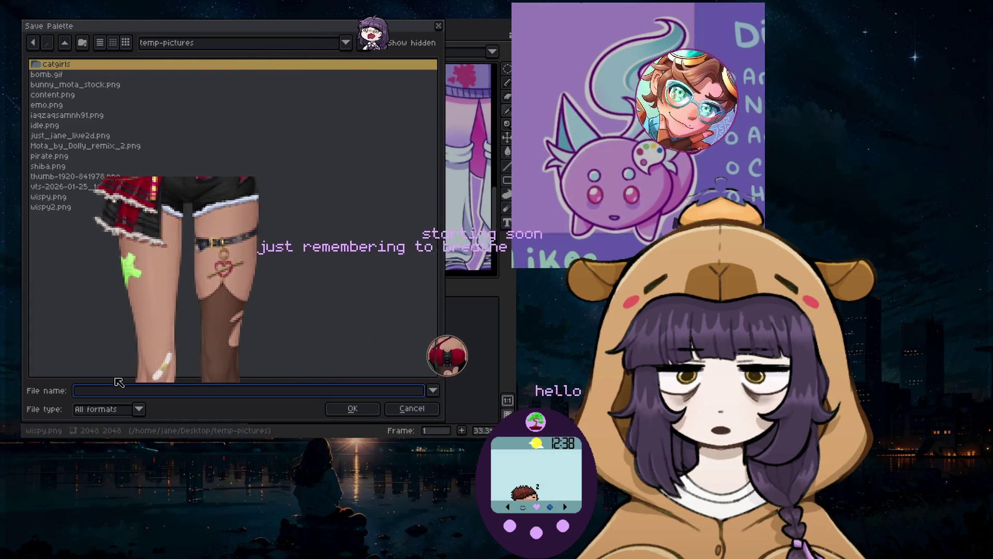
{"action": "type", "text": "wispy"}
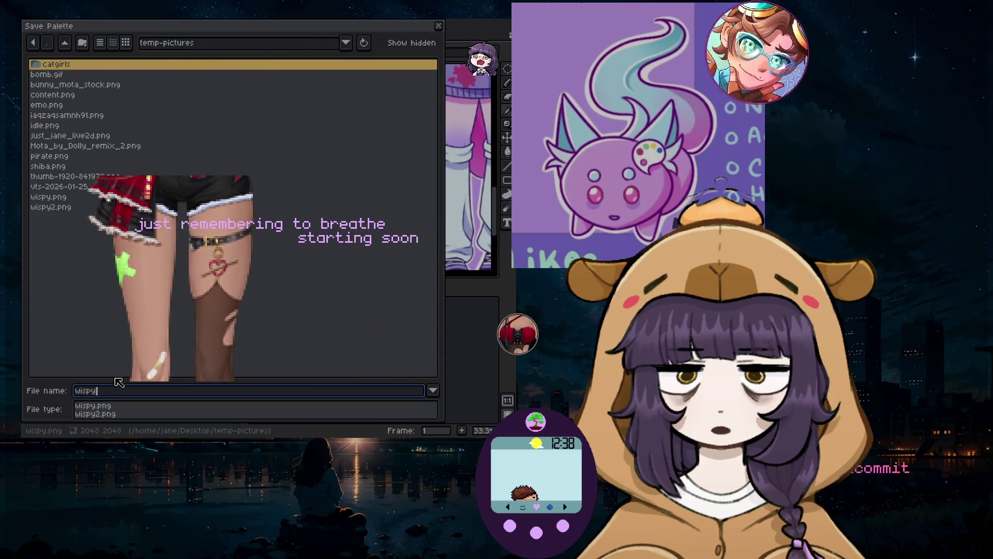
{"action": "type", "text": "-pallete"}
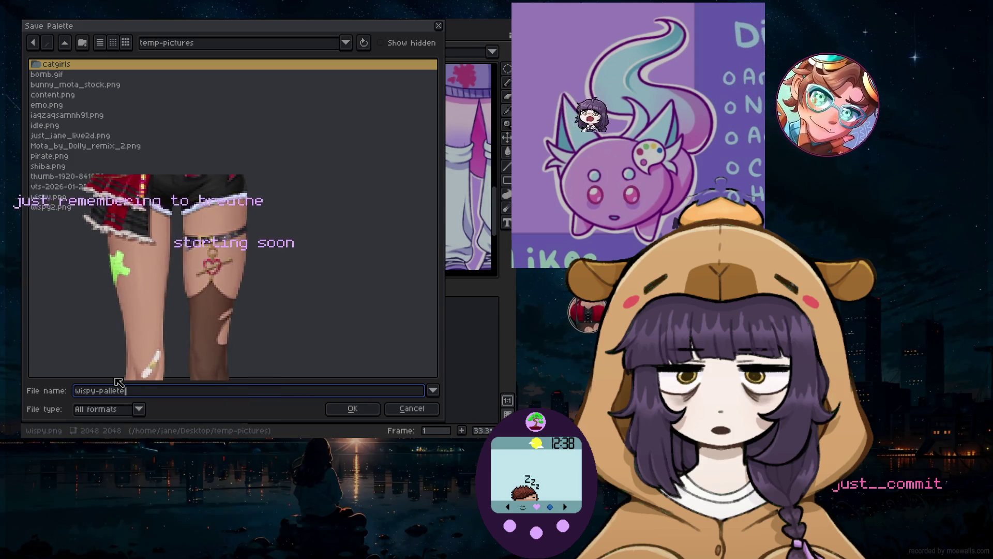
{"action": "key", "text": "Return"}
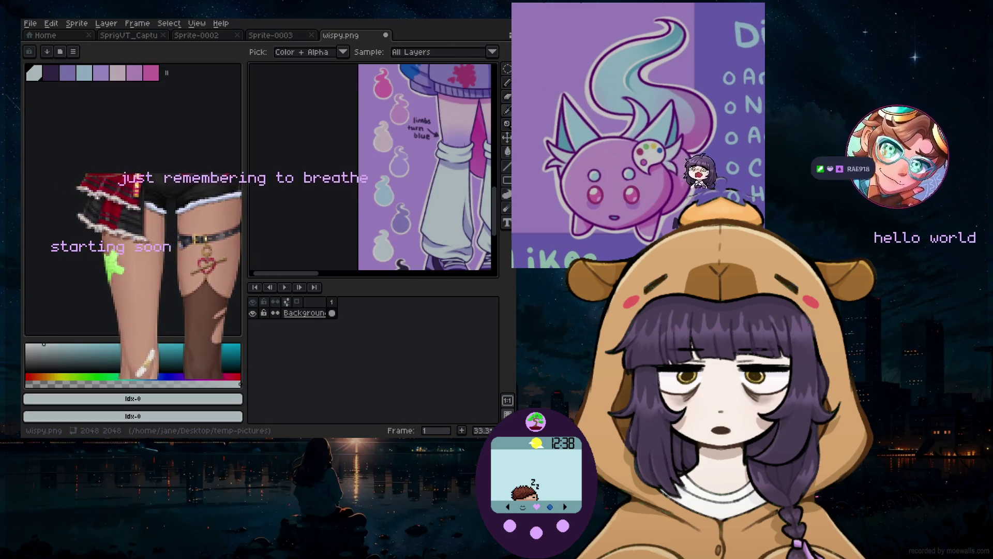
Load wispy-pallete.aseprite as the palette of Sprite-0003
{"action": "left_click", "coordinate": [289, 35]}
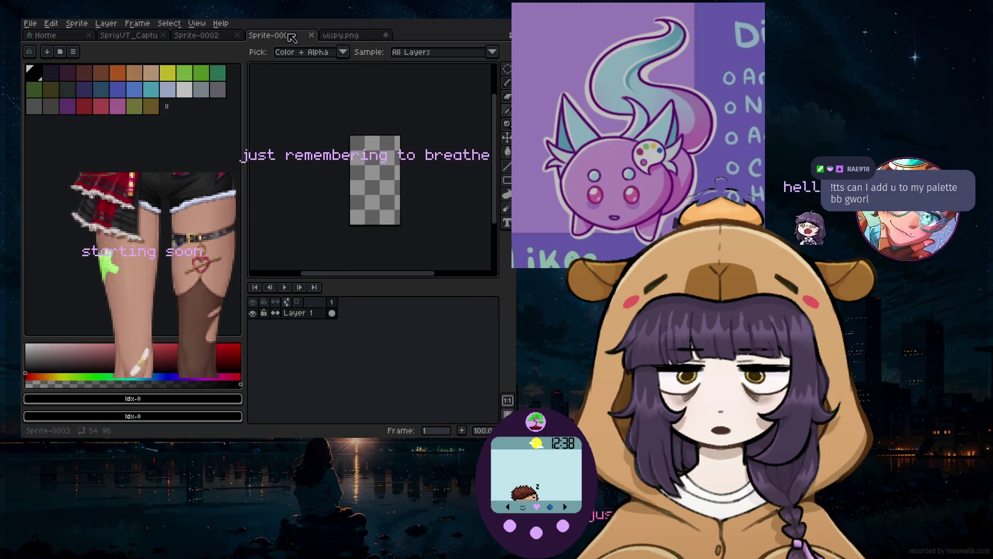
{"action": "left_click", "coordinate": [74, 52]}
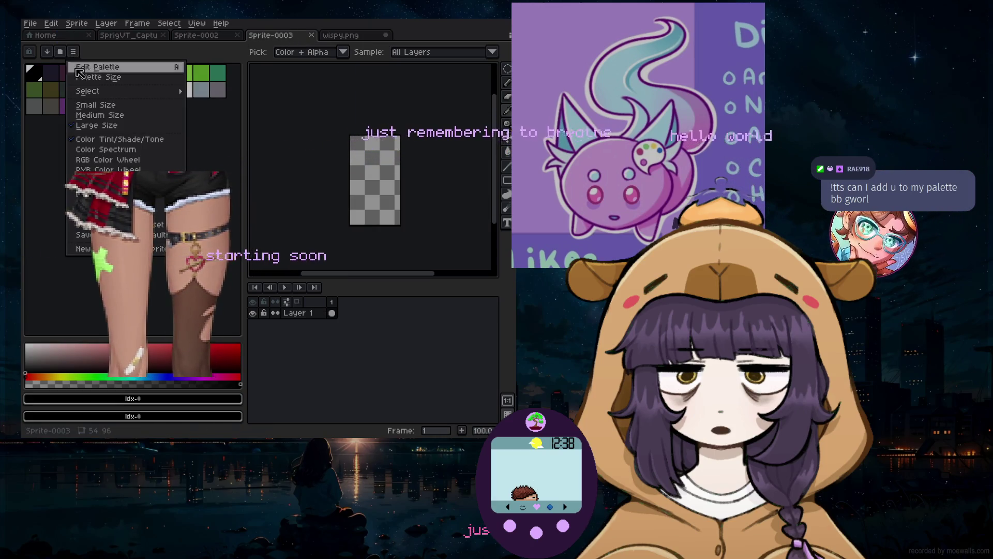
{"action": "left_click", "coordinate": [96, 204]}
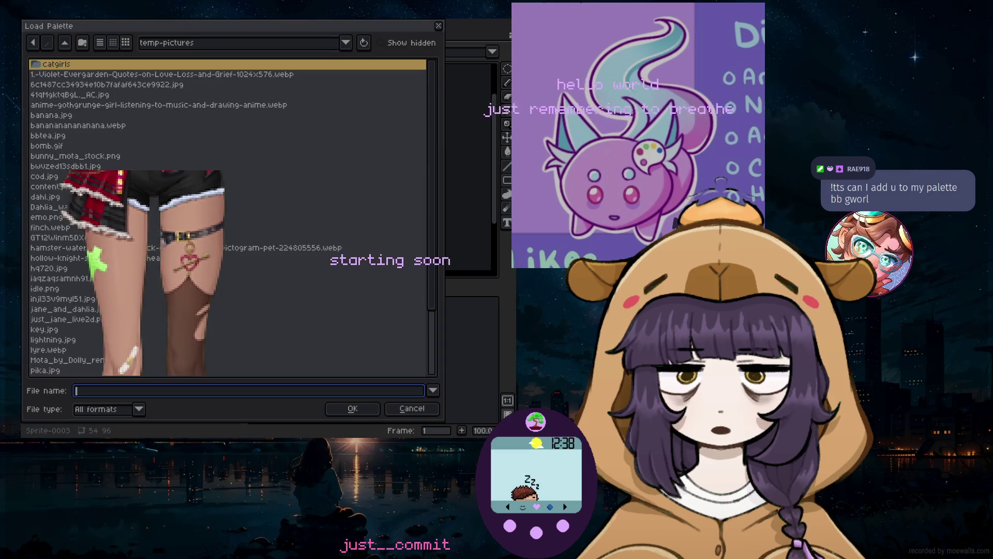
{"action": "scroll", "coordinate": [104, 145], "scroll_direction": "down", "scroll_amount": 3}
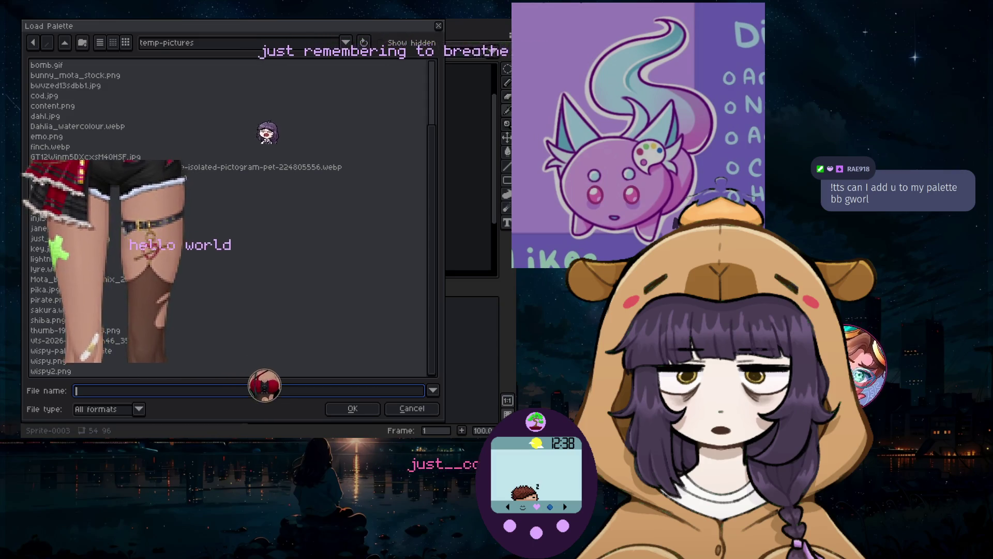
{"action": "left_click", "coordinate": [354, 410]}
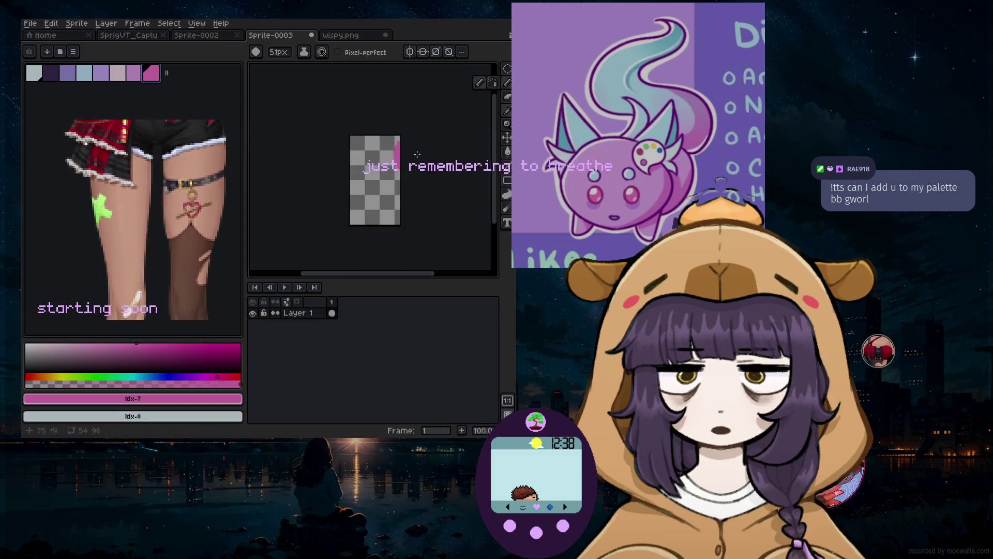
Pick the lilac palette colour and paint a purple blob, undoing and redoing strokes
{"action": "left_click", "coordinate": [136, 74]}
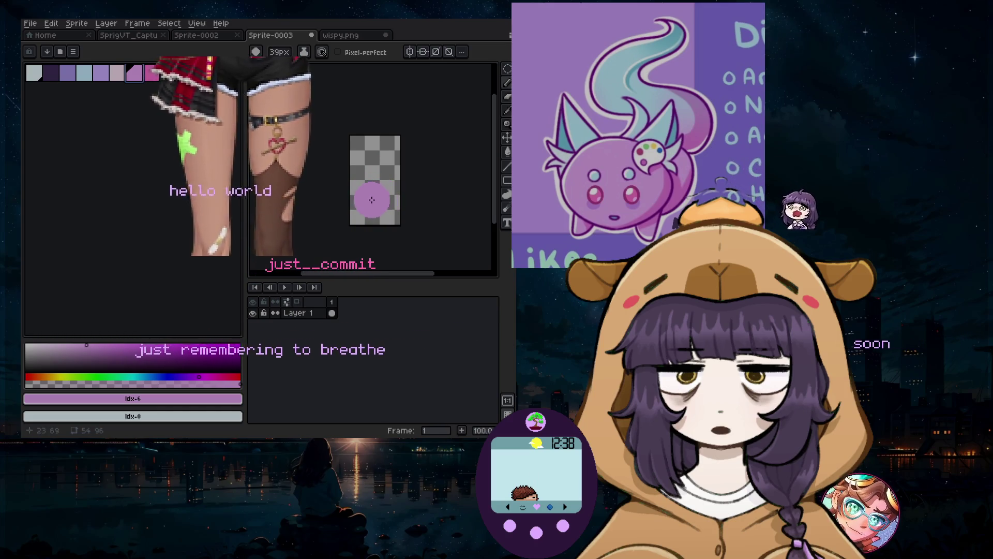
{"action": "scroll", "coordinate": [374, 201], "scroll_direction": "up", "scroll_amount": 2}
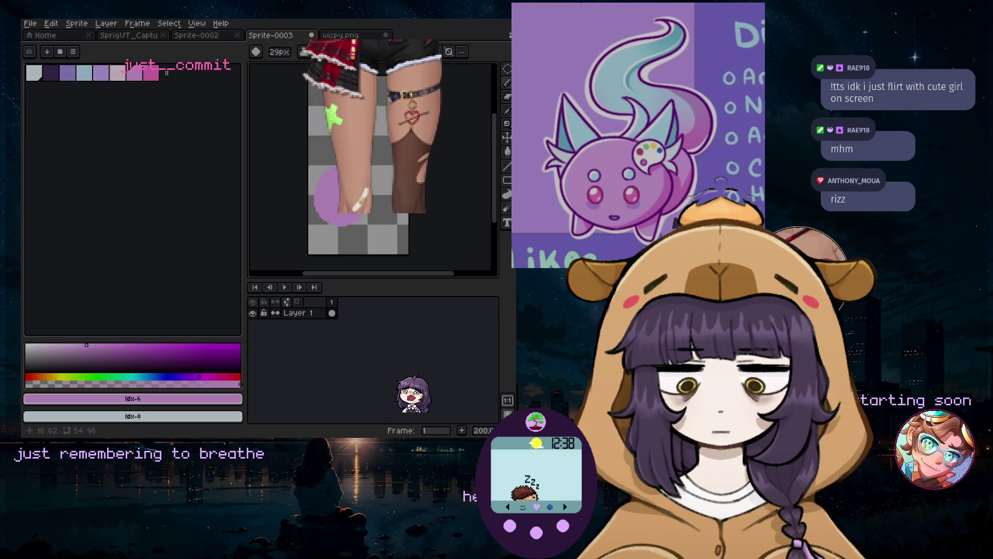
{"action": "scroll", "coordinate": [350, 220], "scroll_direction": "up", "scroll_amount": 1}
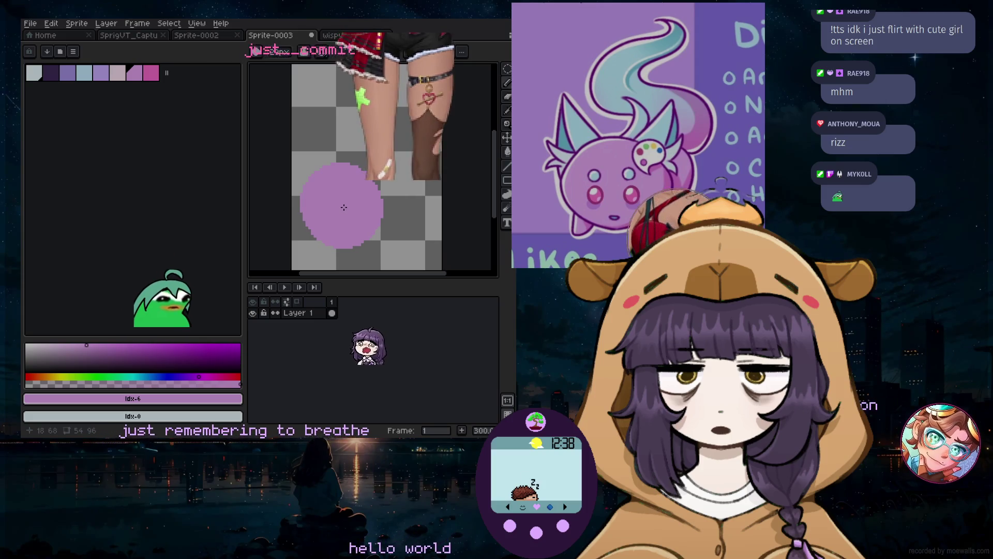
{"action": "key", "text": "ctrl+z"}
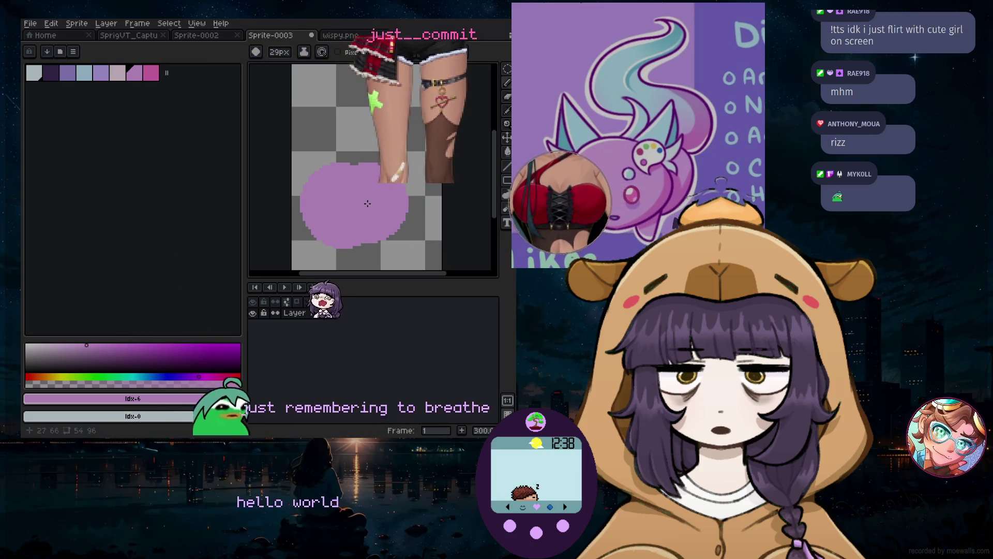
{"action": "key", "text": "ctrl+z"}
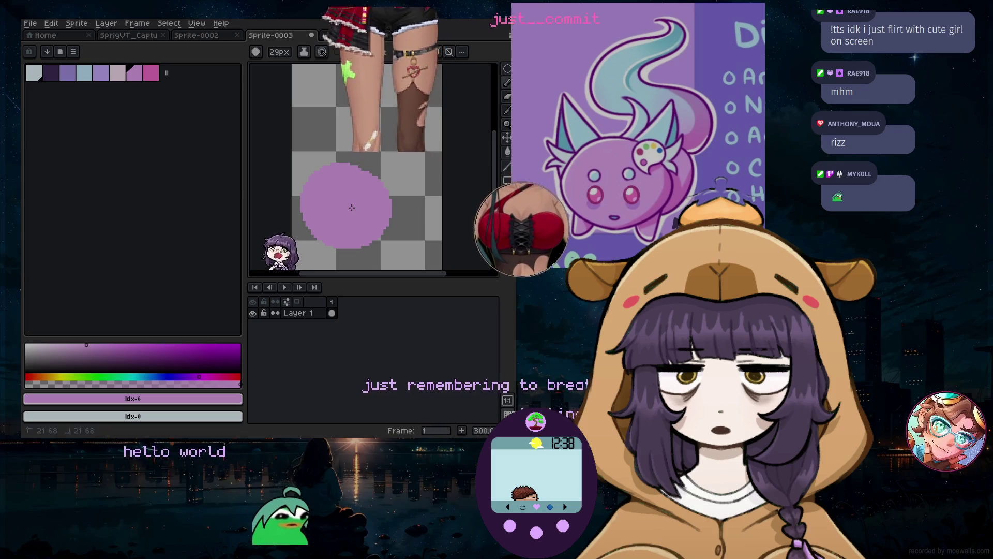
{"action": "key", "text": "ctrl+y"}
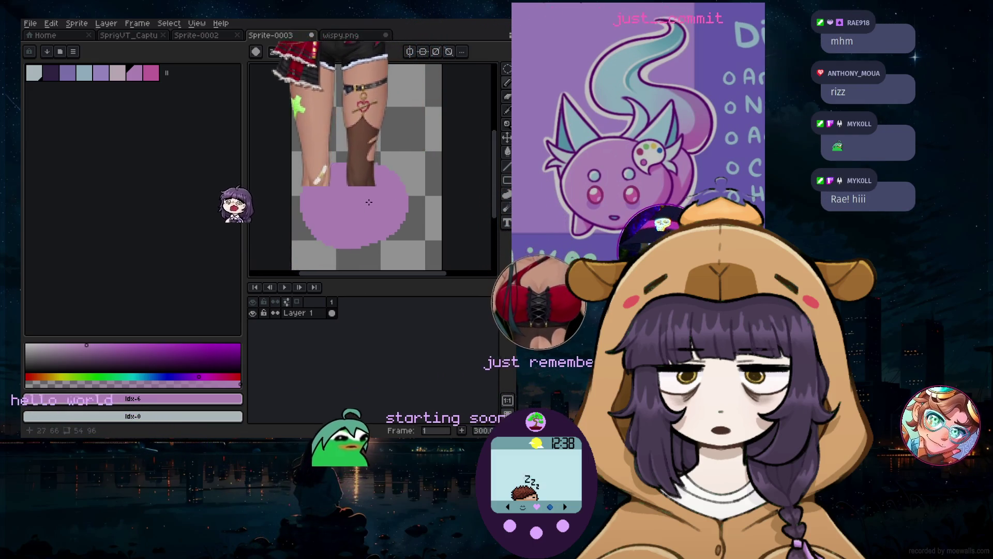
{"action": "key", "text": "ctrl+z"}
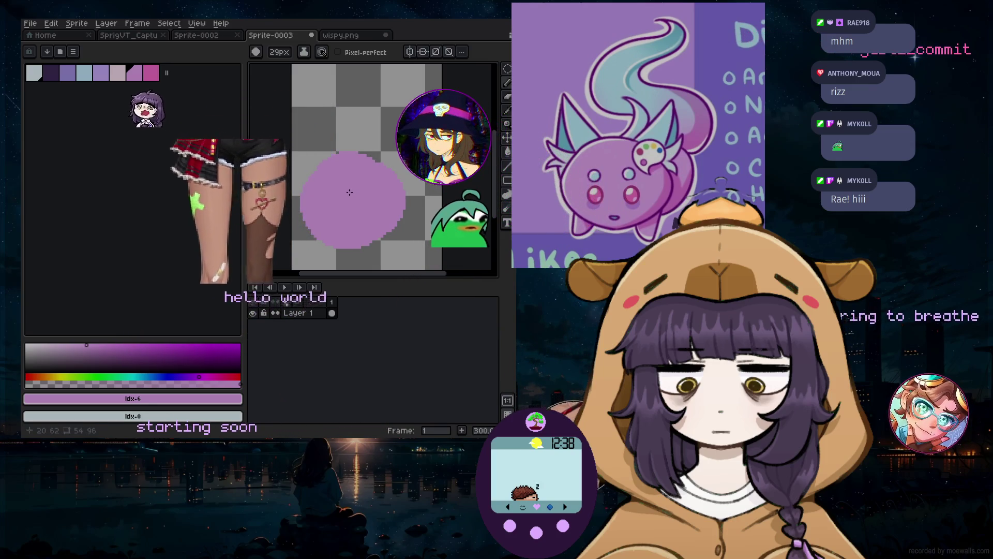
{"action": "left_click", "coordinate": [341, 207]}
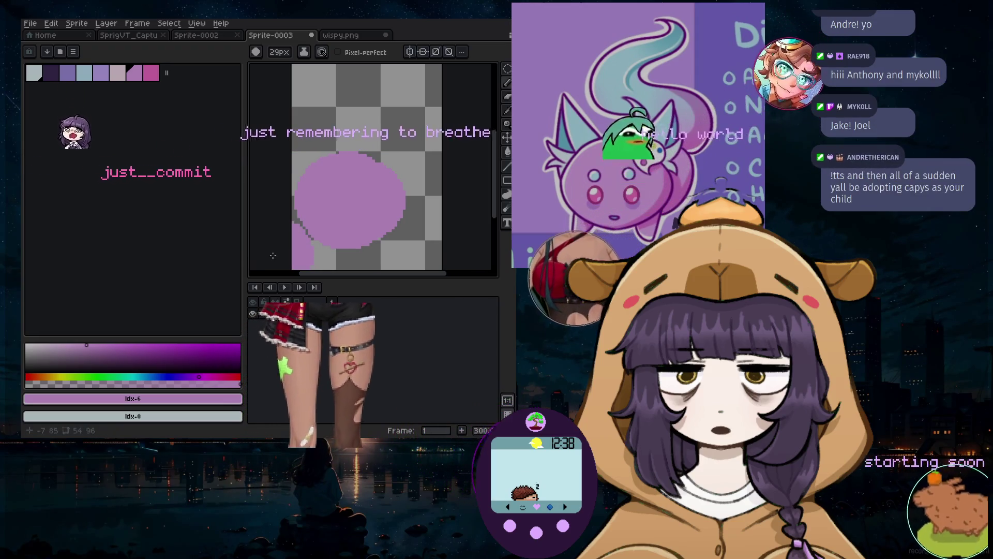
Undo a stray right-side blob and repaint a round purple disc in the lower middle
{"action": "left_click_drag", "start_coordinate": [422, 155], "coordinate": [424, 183]}
{"action": "key", "text": "ctrl+z"}
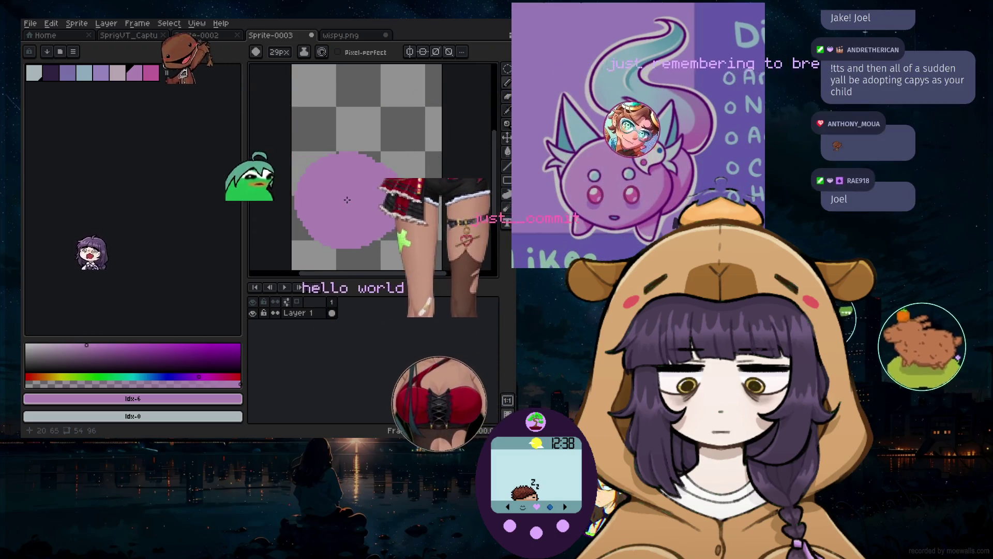
{"action": "key", "text": "v"}
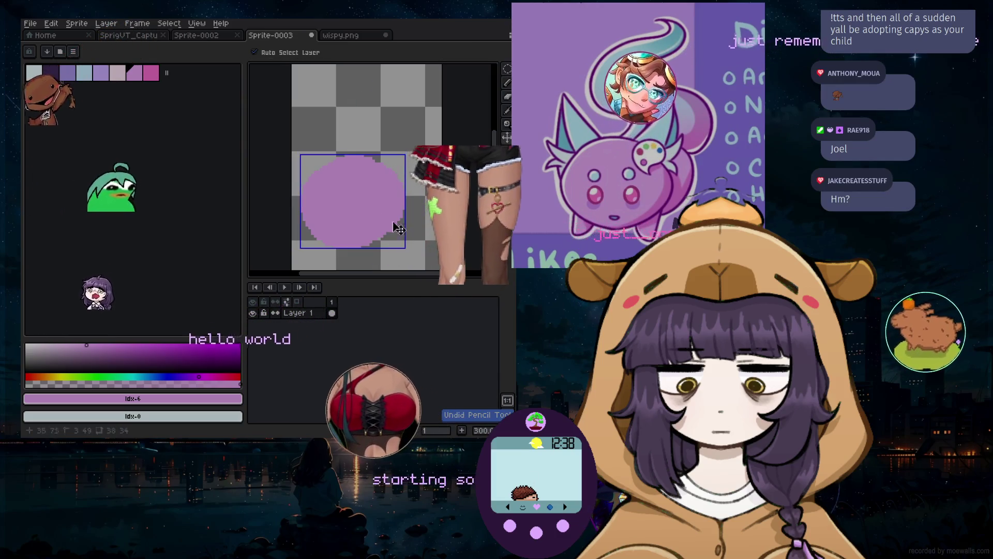
{"action": "key", "text": "ctrl+z"}
{"action": "key", "text": "b"}
{"action": "mouse_move", "coordinate": [357, 217]}
{"action": "left_mouse_down"}
{"action": "mouse_move", "coordinate": [366, 189]}
{"action": "mouse_move", "coordinate": [359, 199]}
{"action": "left_mouse_up"}
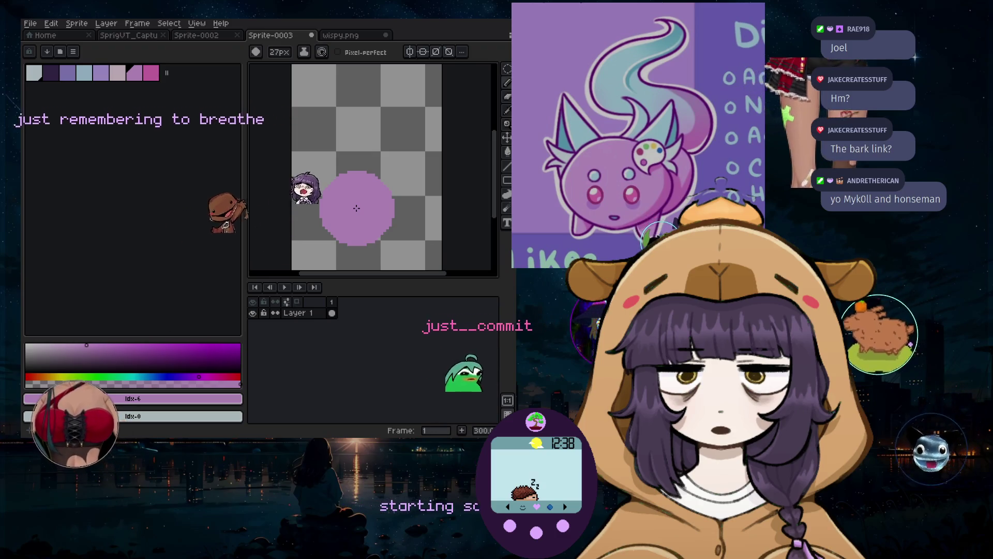
Enable vertical symmetry and bring the brush down to about 5 px
{"action": "left_click", "coordinate": [409, 52]}
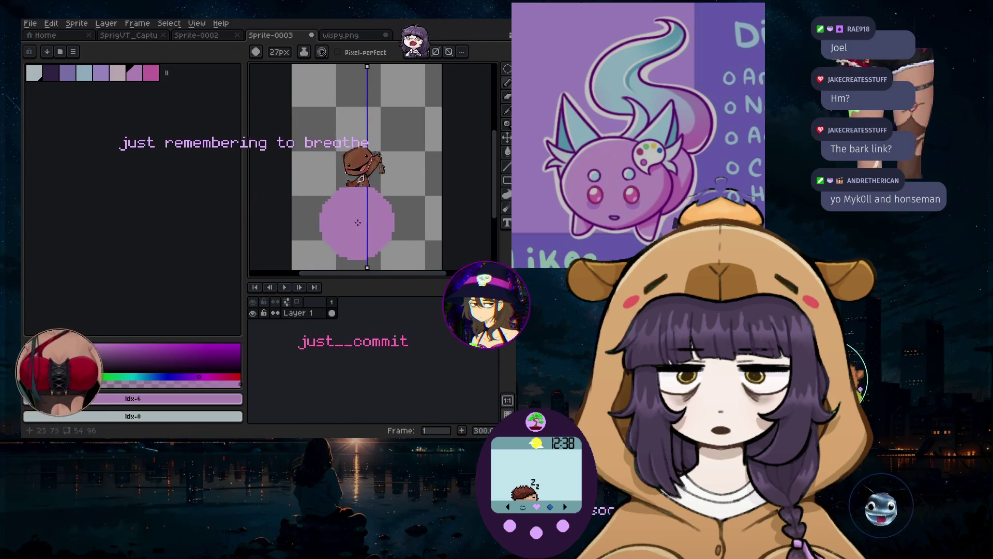
{"action": "key", "text": "minus"}
{"action": "key", "text": "minus"}
{"action": "key", "text": "minus"}
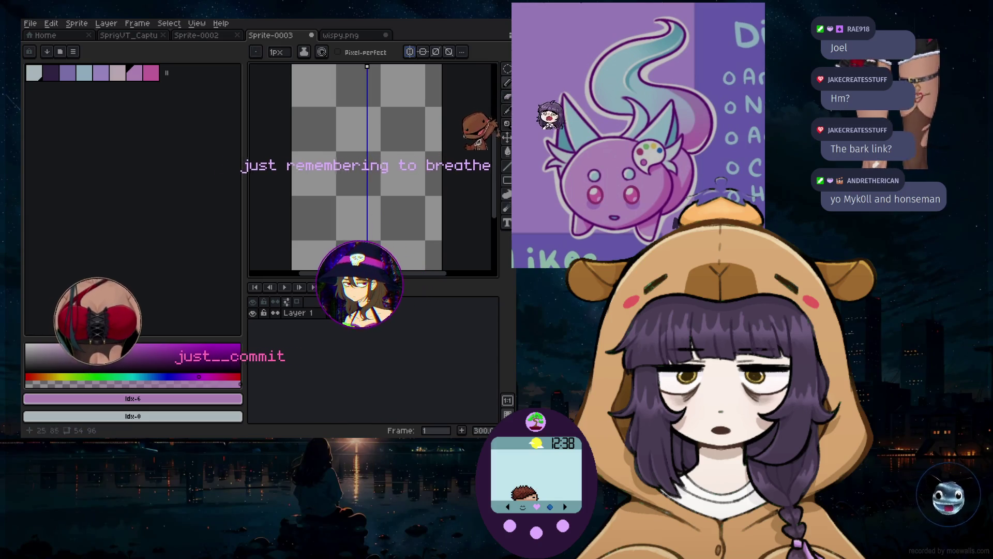
{"action": "scroll", "coordinate": [377, 225], "scroll_direction": "up", "scroll_amount": 1}
{"action": "scroll", "coordinate": [377, 225], "scroll_direction": "down", "scroll_amount": 2}
{"action": "key", "text": "plus"}
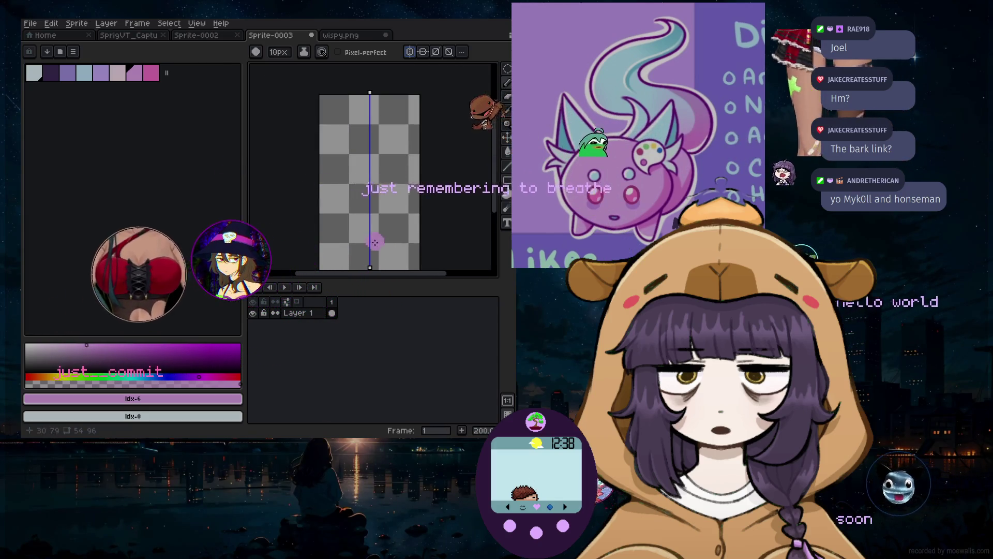
{"action": "key", "text": "plus"}
{"action": "key", "text": "plus"}
{"action": "scroll", "coordinate": [365, 252], "scroll_direction": "up", "scroll_amount": 2}
{"action": "scroll", "coordinate": [365, 252], "scroll_direction": "down", "scroll_amount": 1}
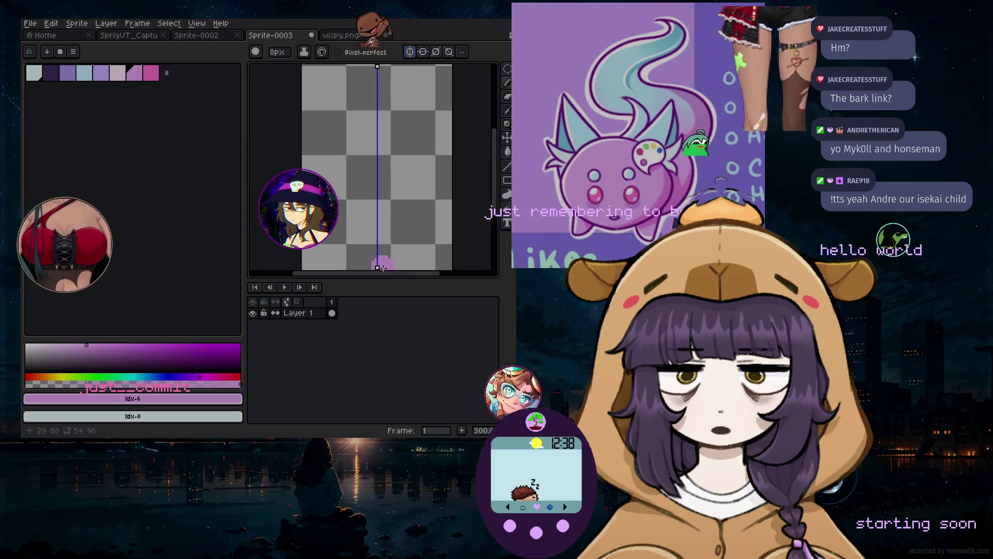
{"action": "key", "text": "minus"}
{"action": "key", "text": "minus"}
{"action": "key", "text": "minus"}
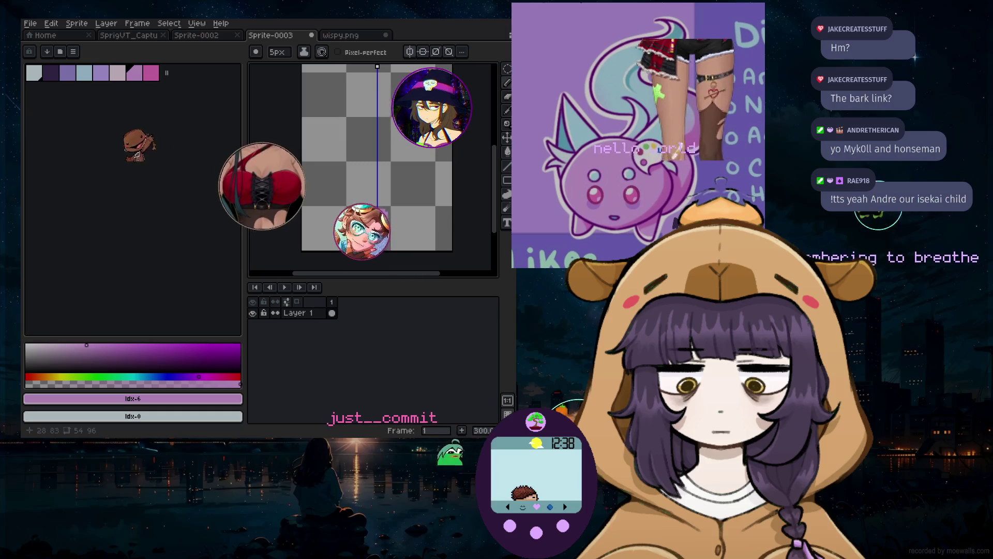
{"action": "scroll", "coordinate": [378, 215], "scroll_direction": "up", "scroll_amount": 1}
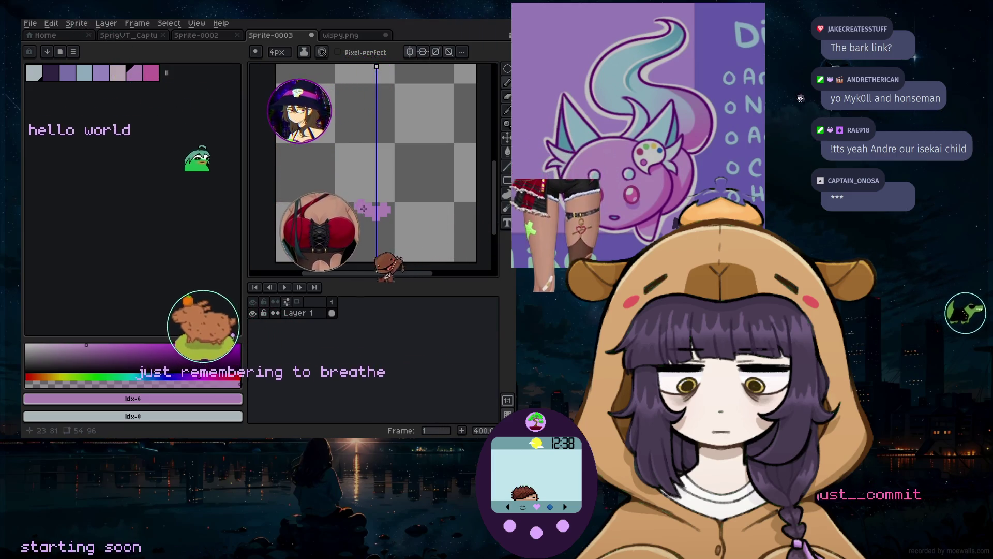
{"action": "left_click", "coordinate": [508, 166]}
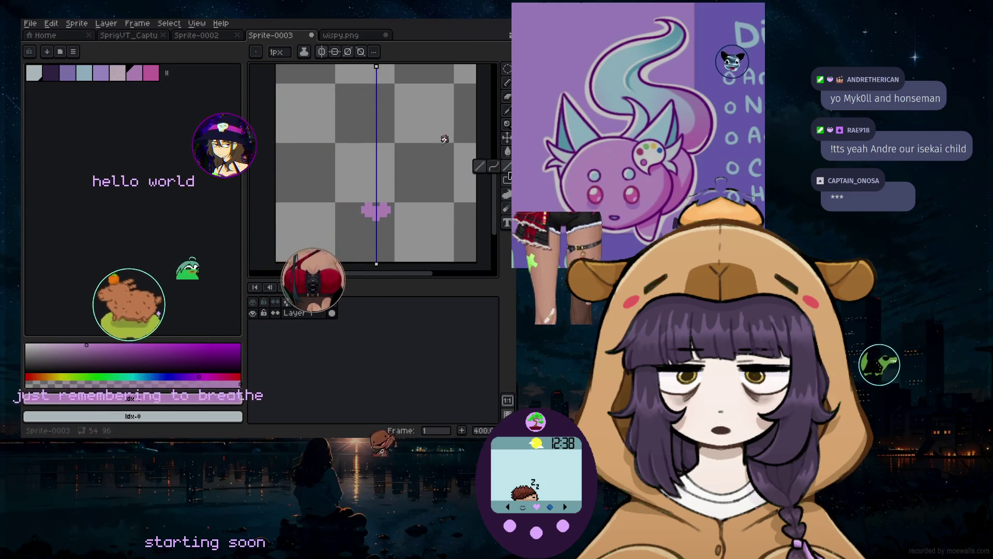
Draw a thicker mirrored purple line, undo its overlong right arm, and enlarge the pencil brush
{"action": "scroll", "coordinate": [500, 206], "scroll_direction": "up", "scroll_amount": 1}
{"action": "key", "text": "plus"}
{"action": "key", "text": "plus"}
{"action": "key", "text": "plus"}
{"action": "mouse_move", "coordinate": [367, 204]}
{"action": "left_mouse_down"}
{"action": "mouse_move", "coordinate": [243, 147]}
{"action": "mouse_move", "coordinate": [410, 153]}
{"action": "mouse_move", "coordinate": [386, 152]}
{"action": "mouse_move", "coordinate": [394, 150]}
{"action": "left_mouse_up"}
{"action": "scroll", "coordinate": [246, 148], "scroll_direction": "down", "scroll_amount": 4}
{"action": "scroll", "coordinate": [392, 145], "scroll_direction": "down", "scroll_amount": 1}
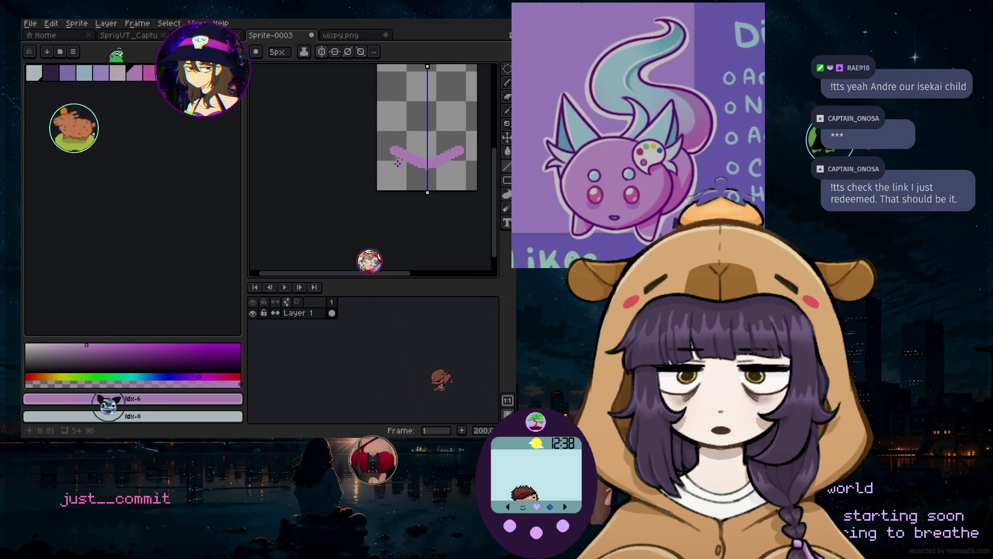
{"action": "scroll", "coordinate": [426, 186], "scroll_direction": "up", "scroll_amount": 3}
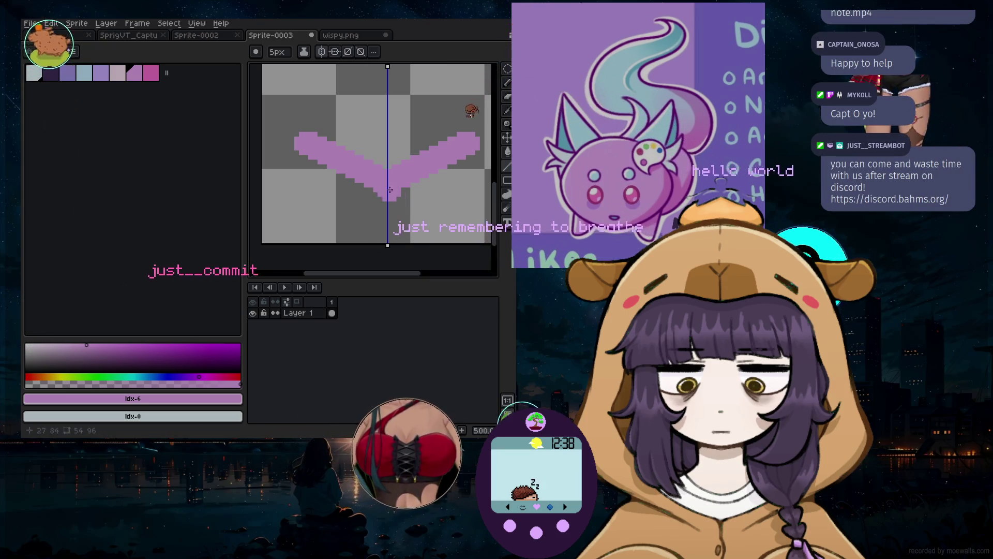
{"action": "scroll", "coordinate": [391, 149], "scroll_direction": "down", "scroll_amount": 2}
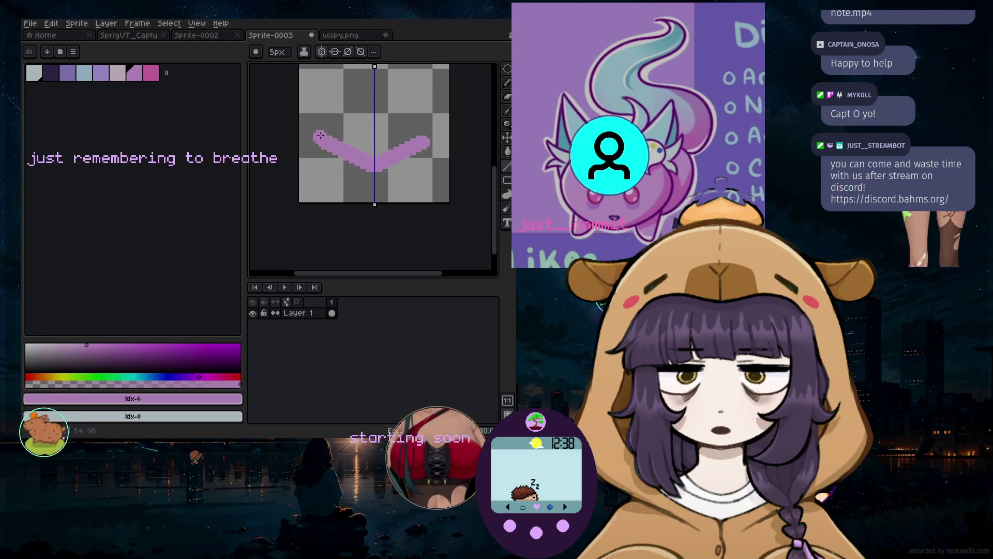
{"action": "key", "text": "b"}
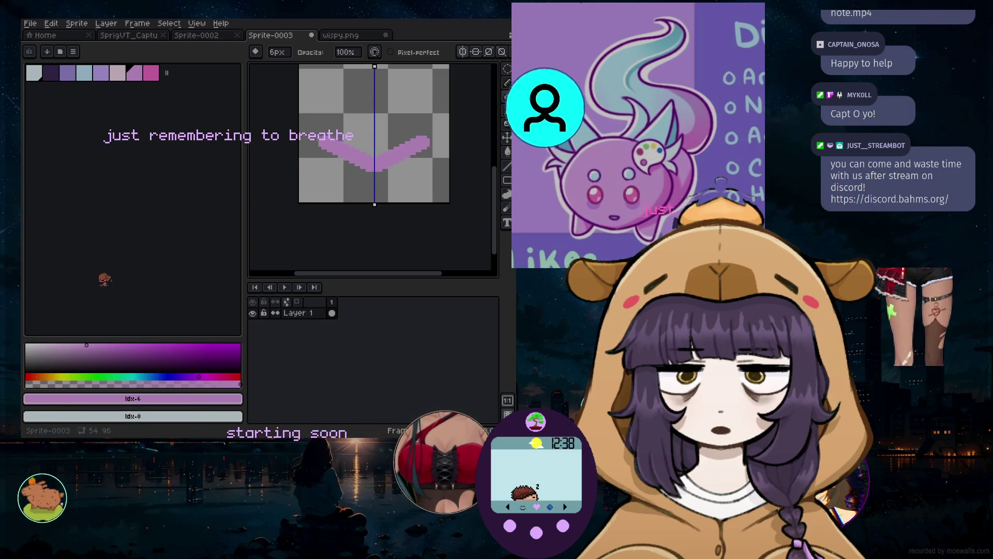
{"action": "key", "text": "ctrl+z"}
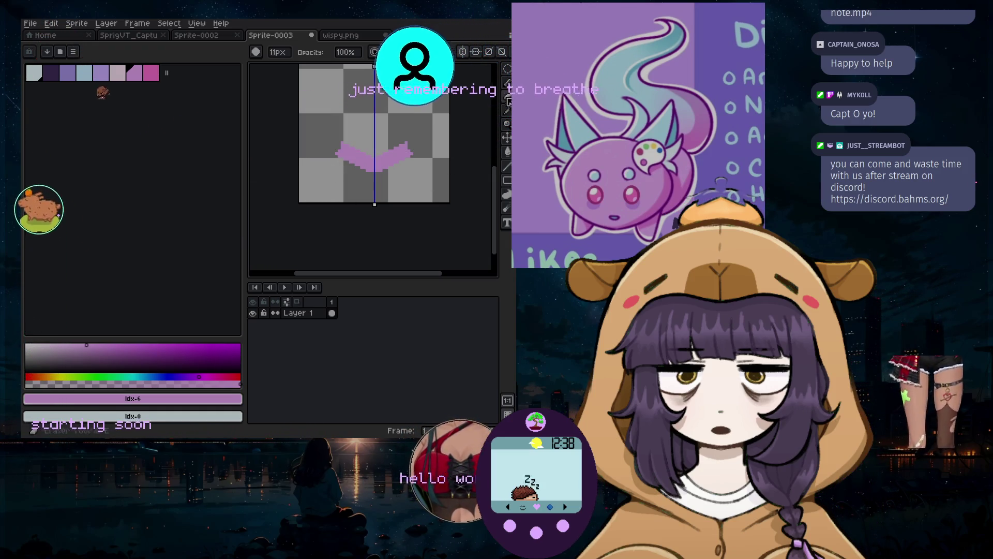
{"action": "key", "text": "plus"}
{"action": "key", "text": "plus"}
{"action": "key", "text": "plus"}
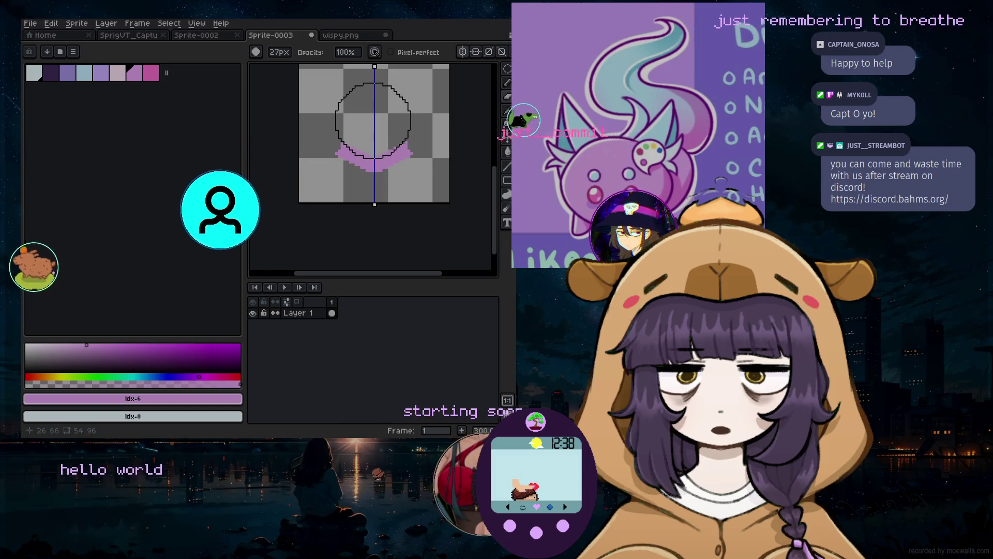
Paint a large round purple head with a big brush, undoing oversized strokes and the extra circle
{"action": "key", "text": "b"}
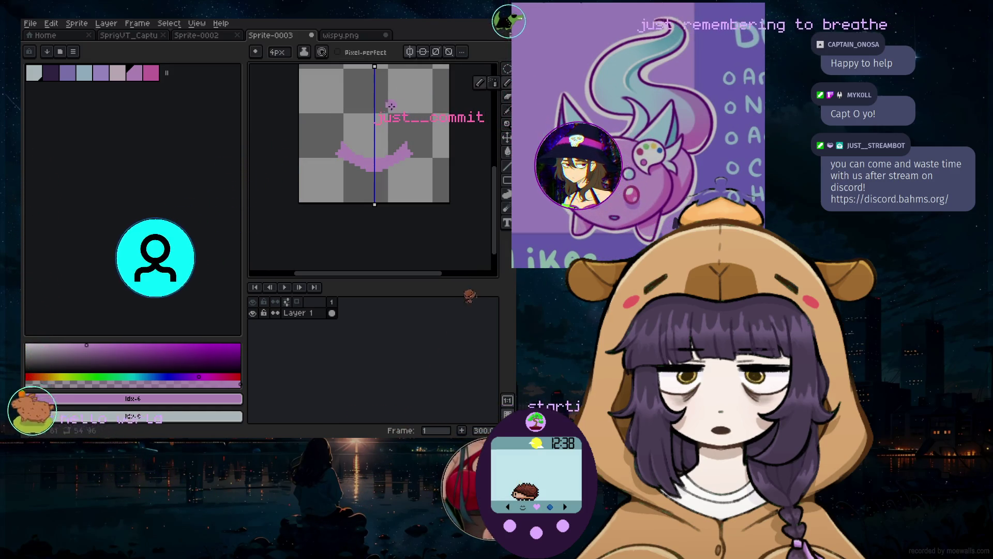
{"action": "key", "text": "b"}
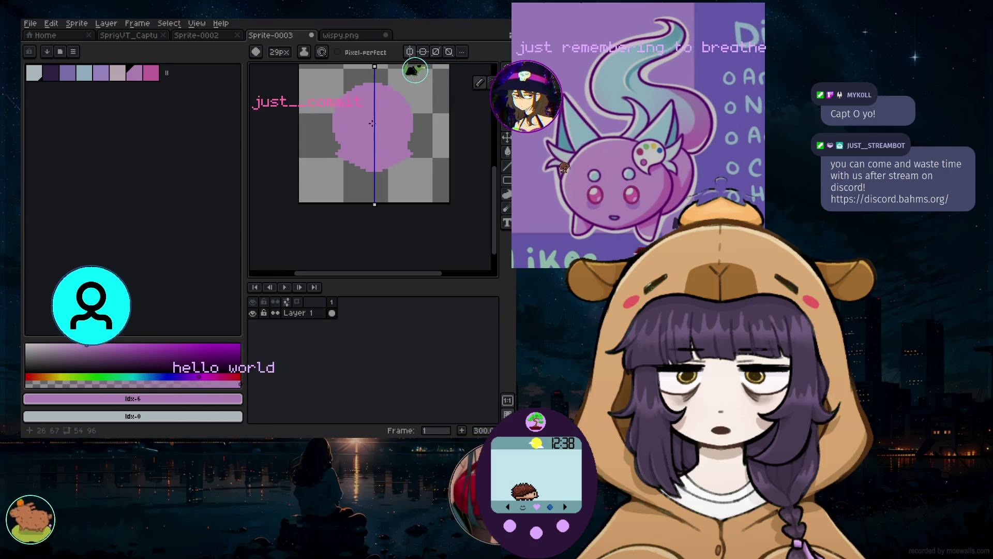
{"action": "scroll", "coordinate": [373, 123], "scroll_direction": "up", "scroll_amount": 1}
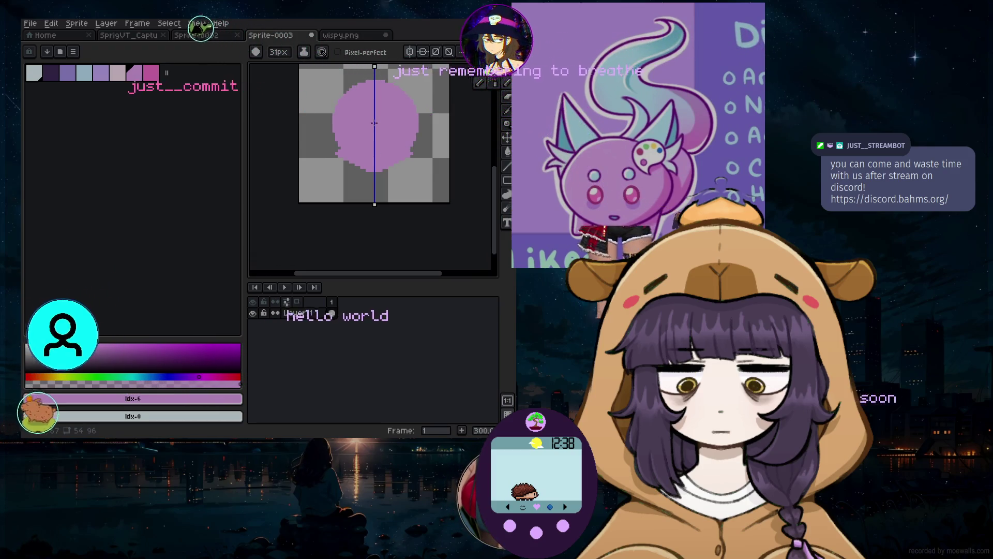
{"action": "left_click_drag", "start_coordinate": [374, 121], "coordinate": [330, 177]}
{"action": "key", "text": "ctrl+z"}
{"action": "scroll", "coordinate": [352, 155], "scroll_direction": "down", "scroll_amount": 2}
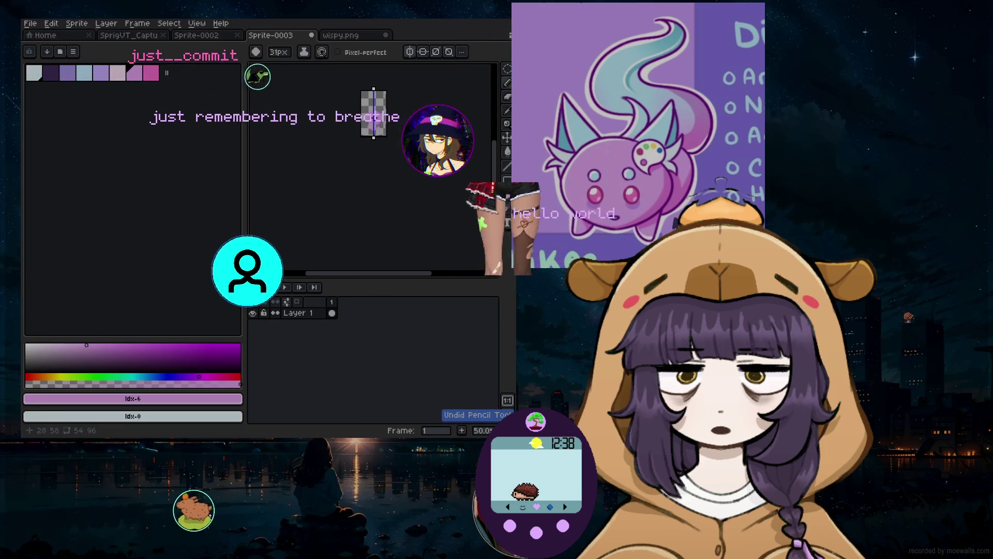
{"action": "scroll", "coordinate": [365, 136], "scroll_direction": "up", "scroll_amount": 2}
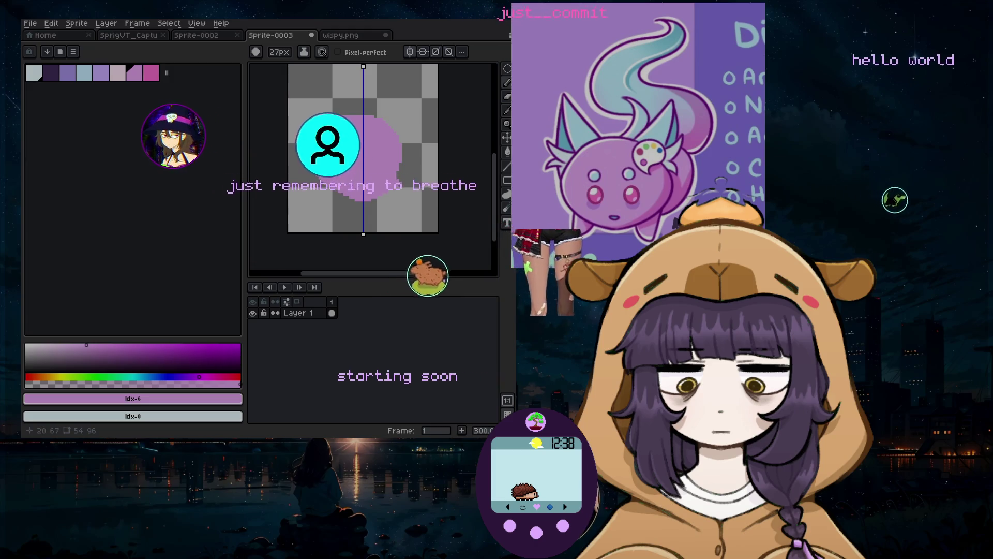
{"action": "key", "text": "ctrl+z"}
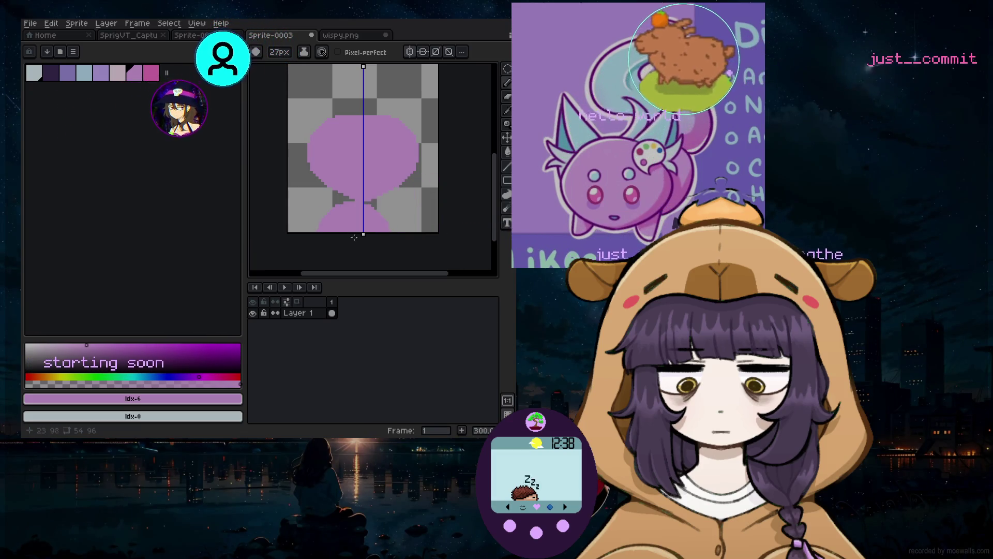
{"action": "key", "text": "ctrl+z"}
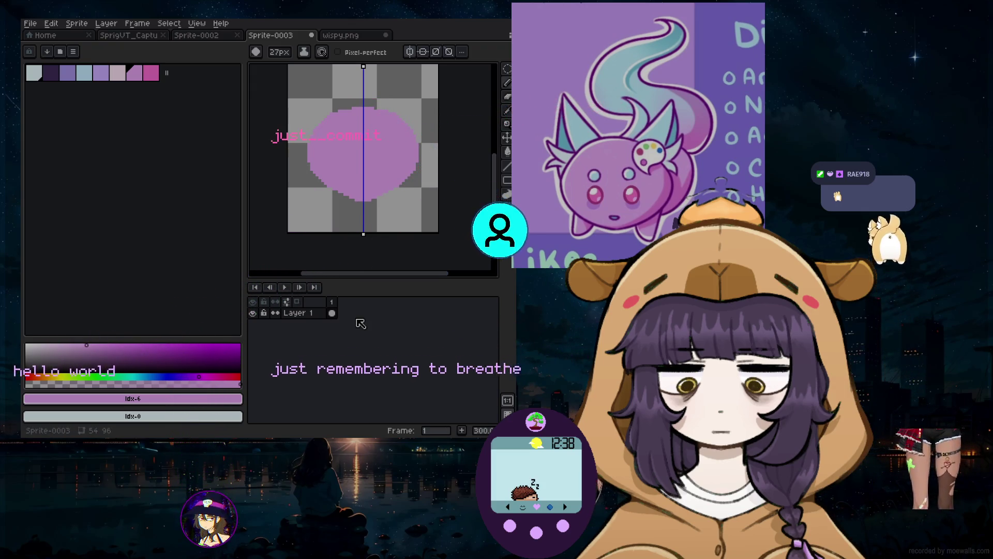
Try a rounded body below the head, undo it, and select pink #f877ca
{"action": "left_click_drag", "start_coordinate": [326, 218], "coordinate": [350, 227]}
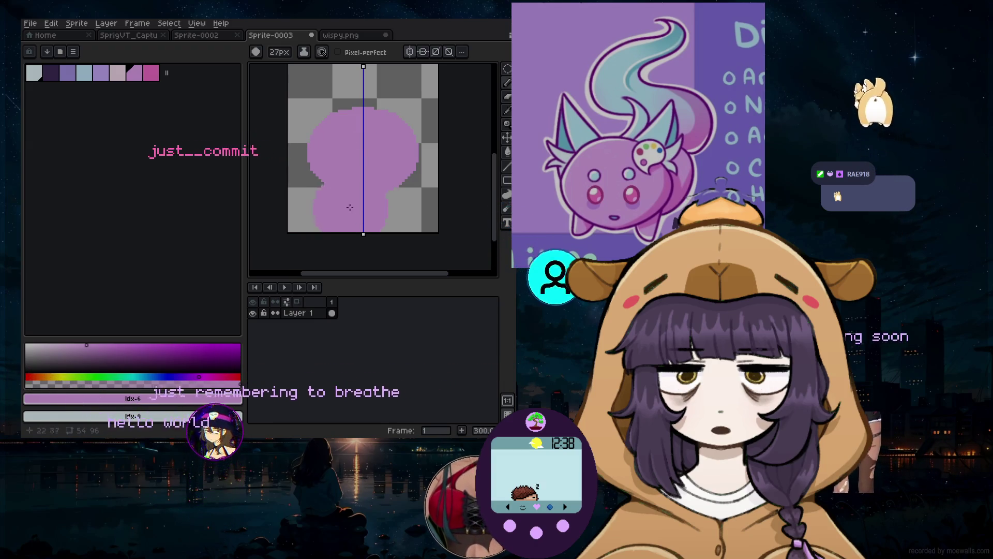
{"action": "key", "text": "ctrl+z"}
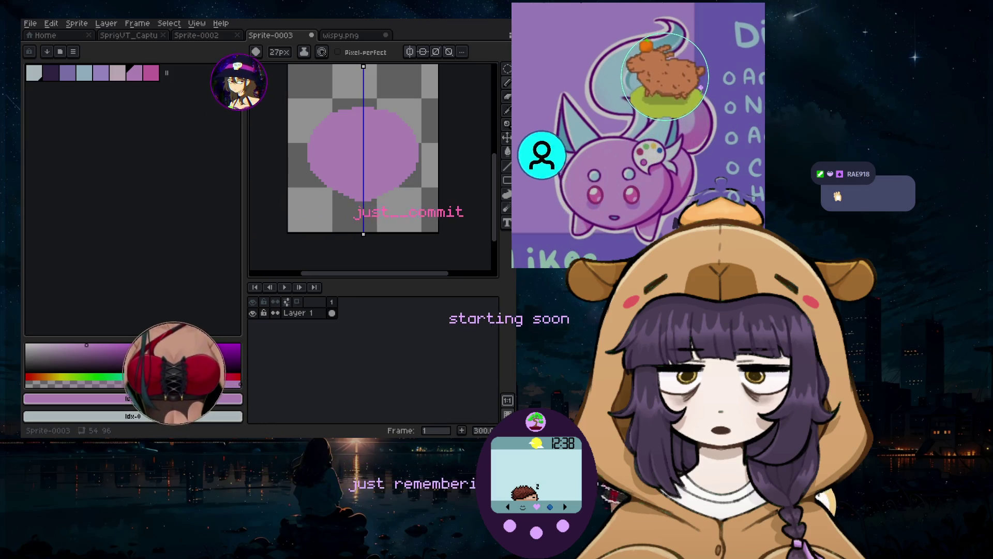
{"action": "scroll", "coordinate": [373, 150], "scroll_direction": "up", "scroll_amount": 2}
{"action": "scroll", "coordinate": [373, 150], "scroll_direction": "down", "scroll_amount": 2}
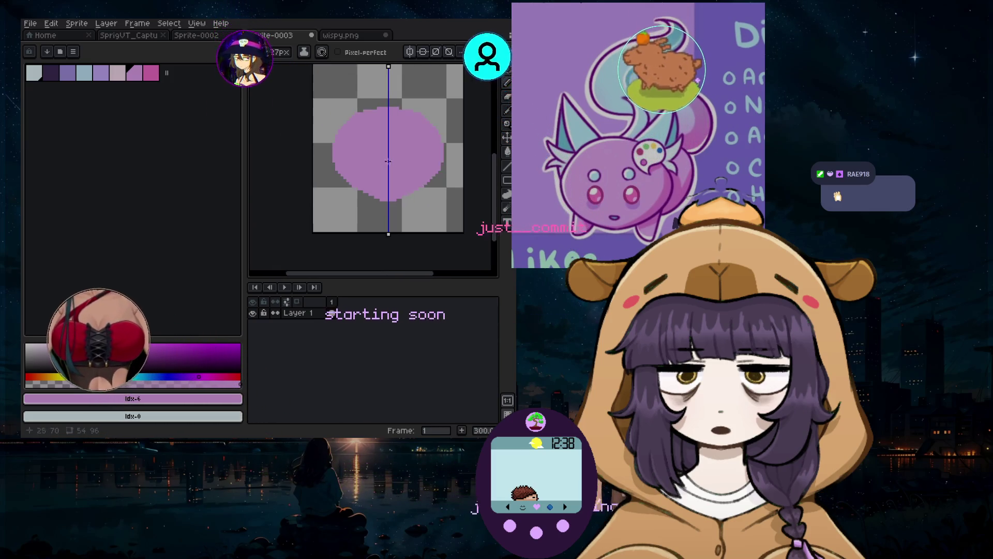
{"action": "left_click", "coordinate": [151, 72]}
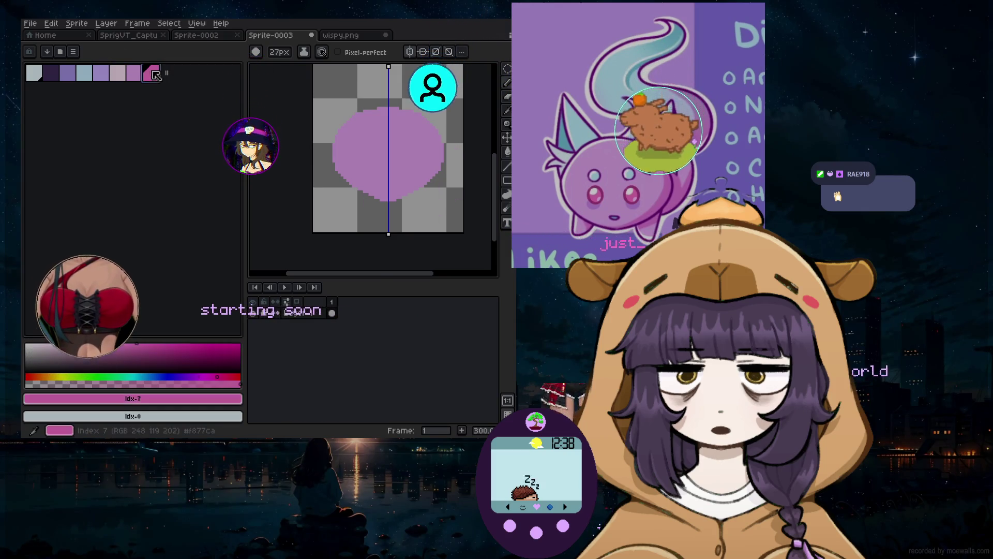
Add a new layer named eyes
{"action": "left_click", "coordinate": [364, 175]}
{"action": "key", "text": "ctrl+z"}
{"action": "left_click", "coordinate": [106, 23]}
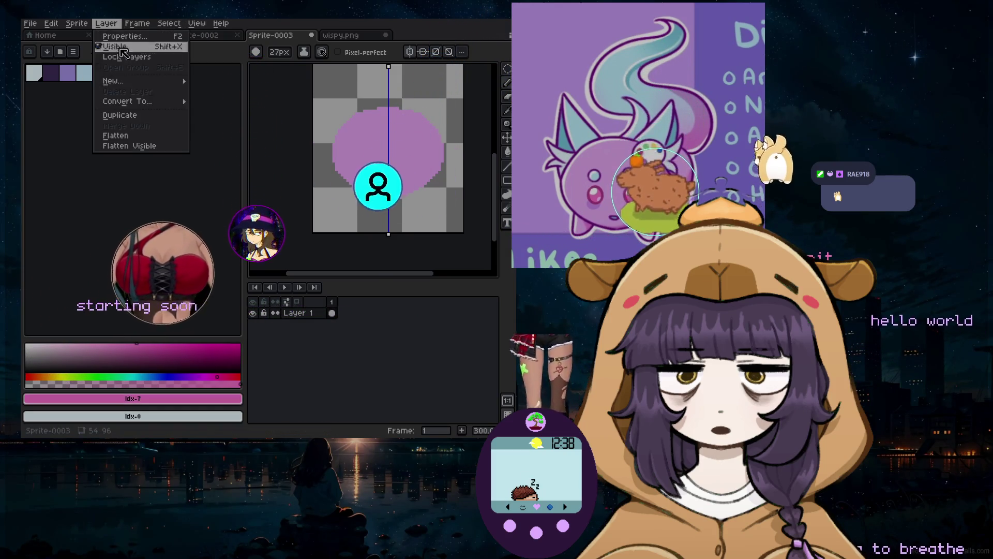
{"action": "mouse_move", "coordinate": [141, 83]}
{"action": "left_click", "coordinate": [217, 81]}
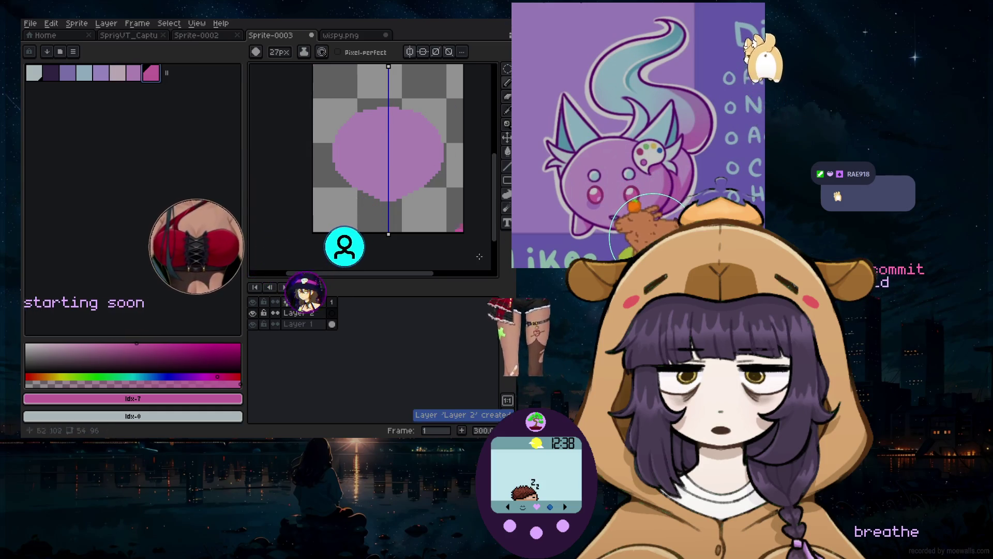
{"action": "double_click", "coordinate": [313, 314]}
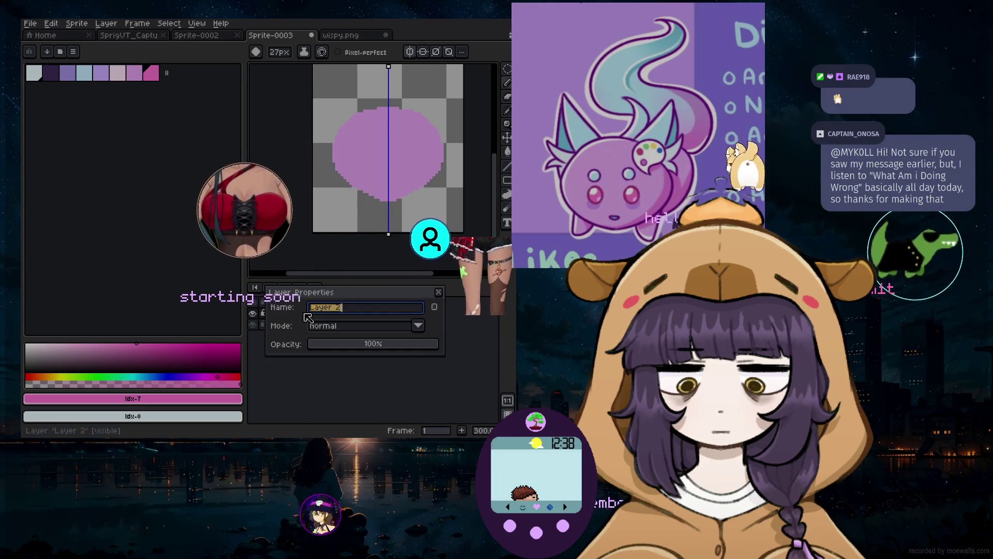
{"action": "type", "text": "eyes"}
{"action": "key", "text": "Return"}
Paint two mirrored pink eyes on the head with a 5 px brush
{"action": "key", "text": "minus"}
{"action": "key", "text": "minus"}
{"action": "key", "text": "minus"}
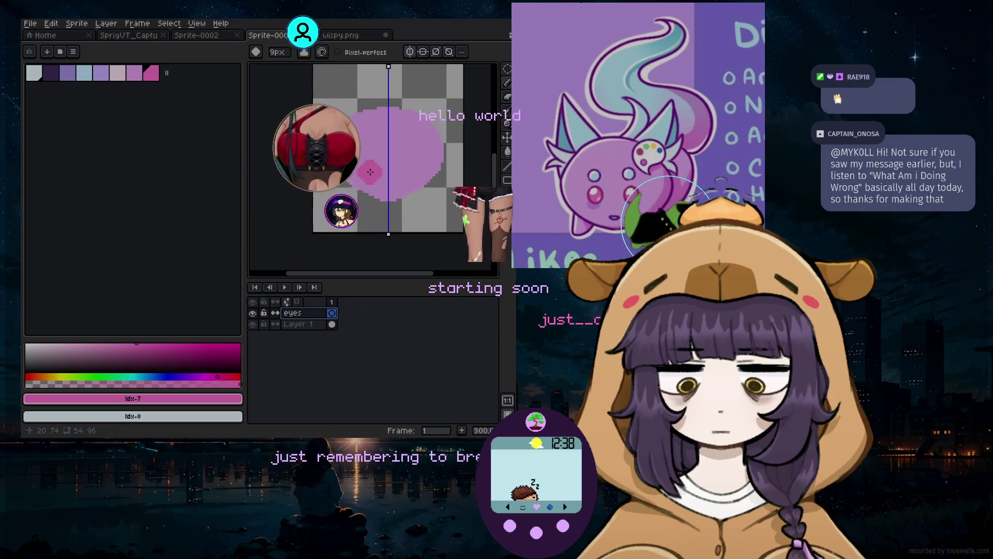
{"action": "scroll", "coordinate": [370, 172], "scroll_direction": "up", "scroll_amount": 3}
{"action": "key", "text": "minus"}
{"action": "key", "text": "minus"}
{"action": "key", "text": "minus"}
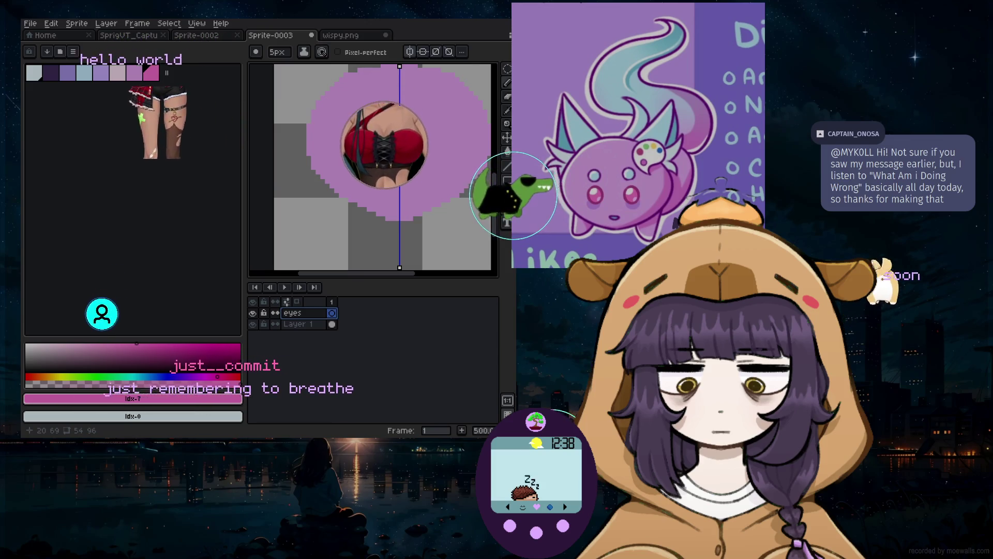
{"action": "left_click", "coordinate": [367, 149]}
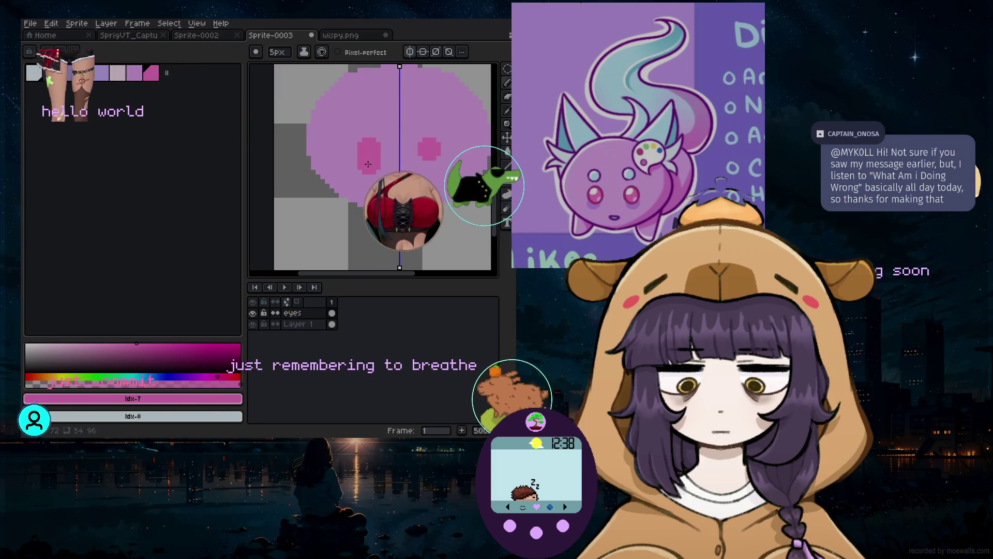
{"action": "left_click", "coordinate": [365, 230]}
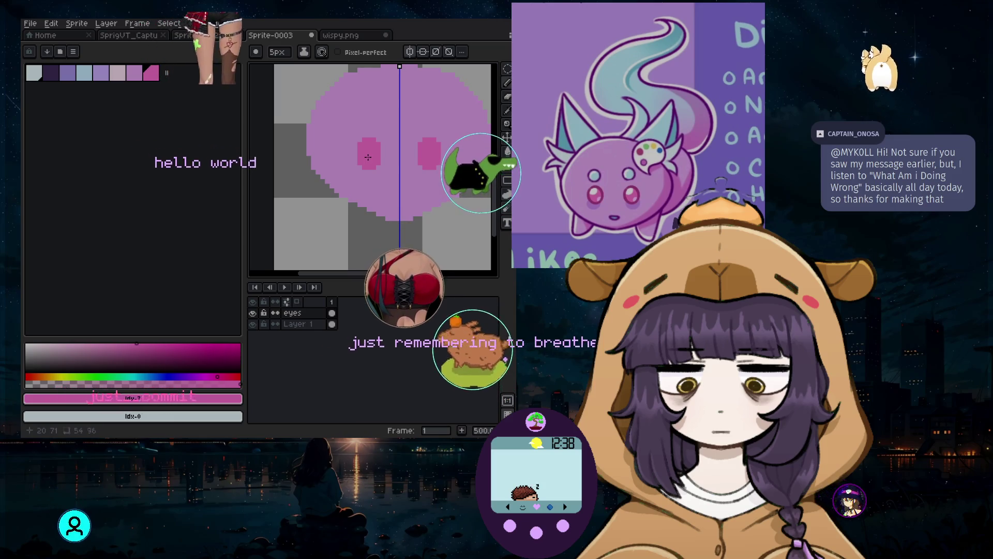
{"action": "key", "text": "ctrl+z"}
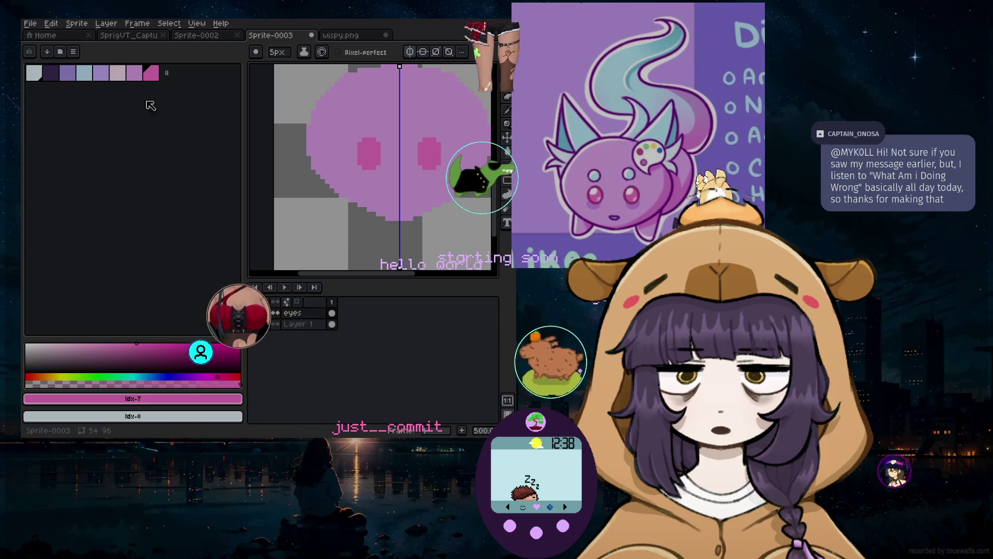
Switch to a 1 px brush and choose a darker custom pink for the eyes' lower edge
{"action": "left_click", "coordinate": [51, 73]}
{"action": "key", "text": "minus"}
{"action": "key", "text": "minus"}
{"action": "key", "text": "minus"}
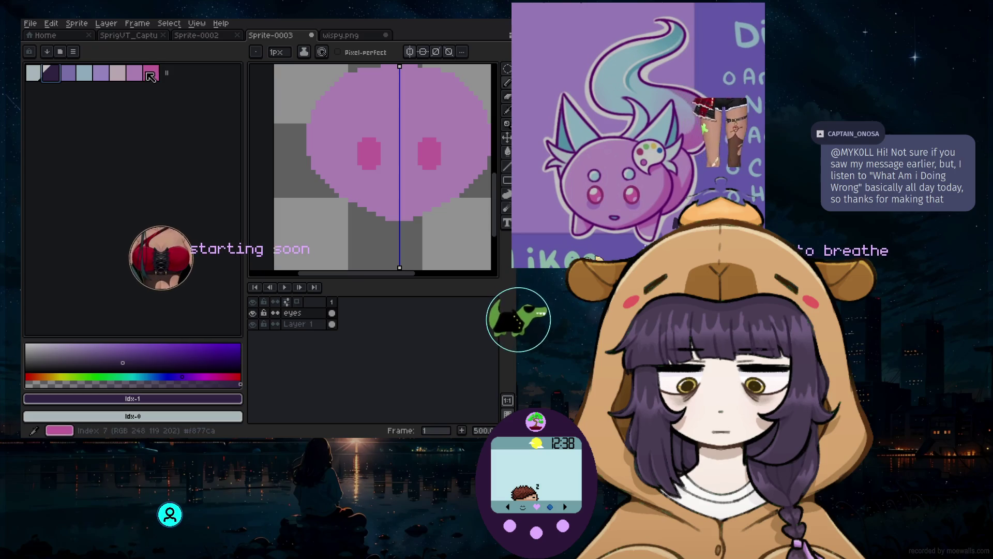
{"action": "left_click", "coordinate": [150, 75]}
{"action": "left_click", "coordinate": [125, 350]}
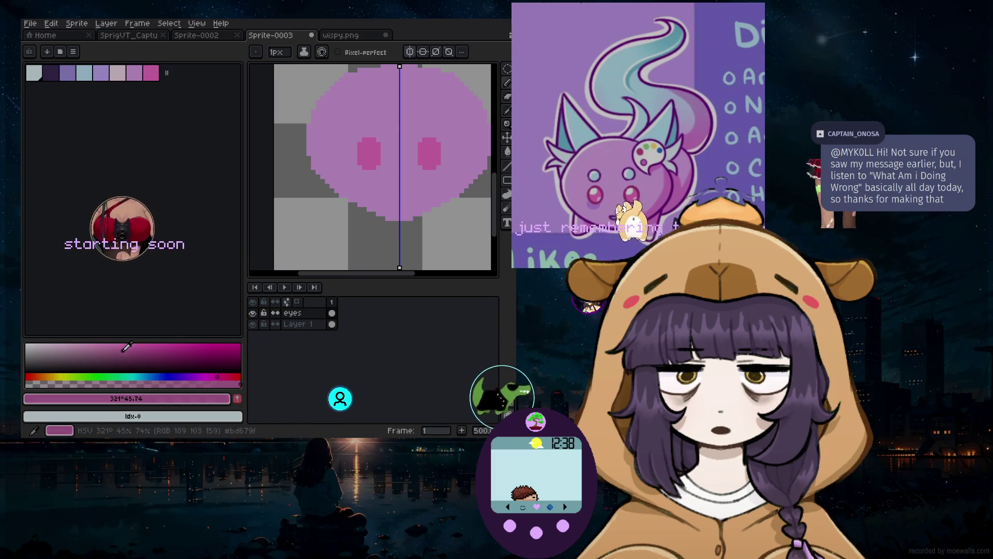
{"action": "left_click", "coordinate": [371, 167], "text": "alt"}
{"action": "scroll", "coordinate": [371, 167], "scroll_direction": "up", "scroll_amount": 5}
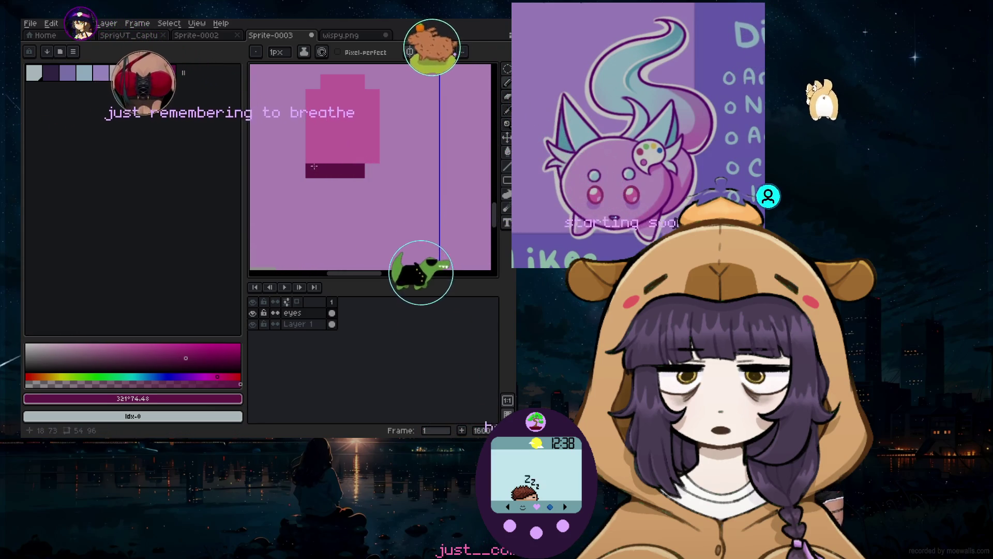
{"action": "scroll", "coordinate": [314, 163], "scroll_direction": "down", "scroll_amount": 6}
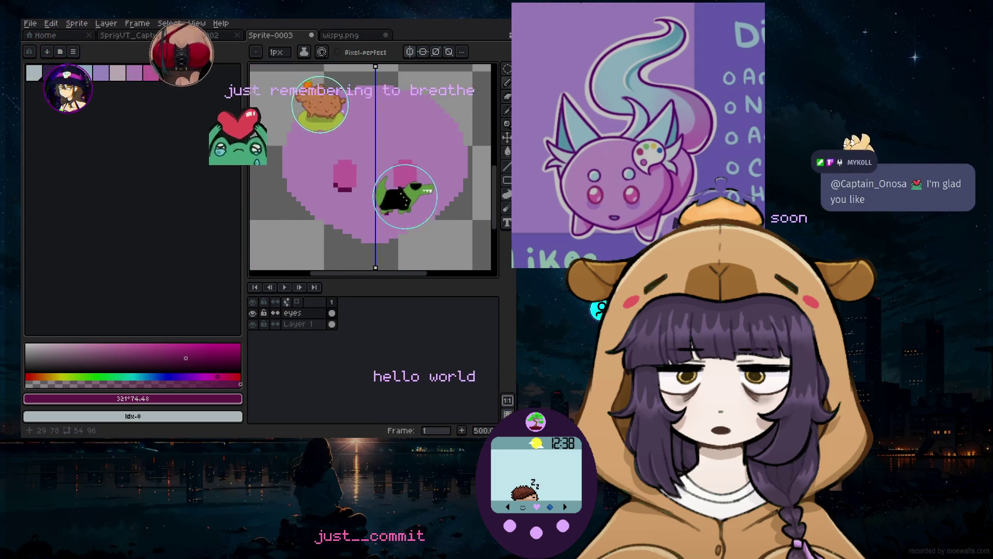
Paint a mirrored light grey 1px highlight in the upper corner of both eyes
{"action": "scroll", "coordinate": [368, 197], "scroll_direction": "up", "scroll_amount": 3}
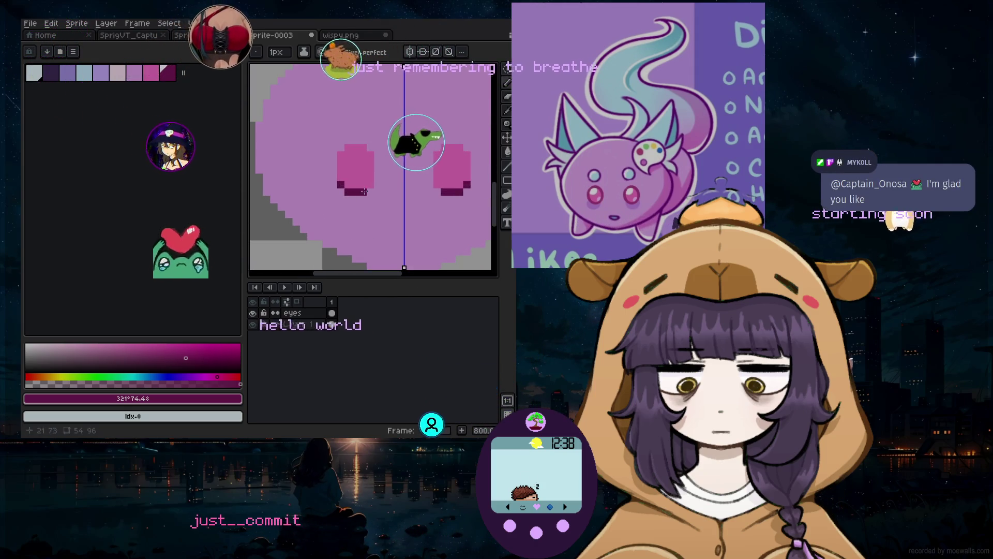
{"action": "scroll", "coordinate": [348, 223], "scroll_direction": "down", "scroll_amount": 4}
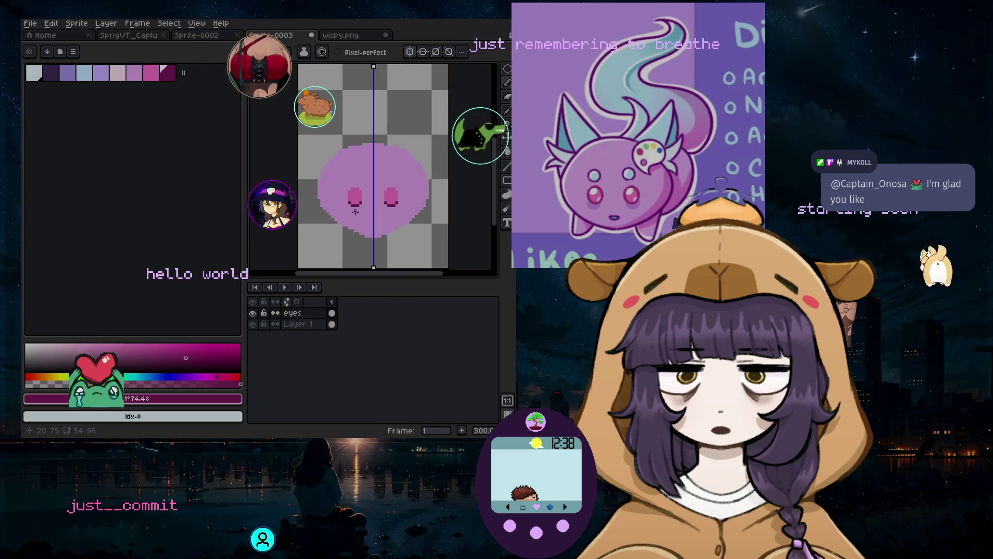
{"action": "scroll", "coordinate": [347, 223], "scroll_direction": "up", "scroll_amount": 4}
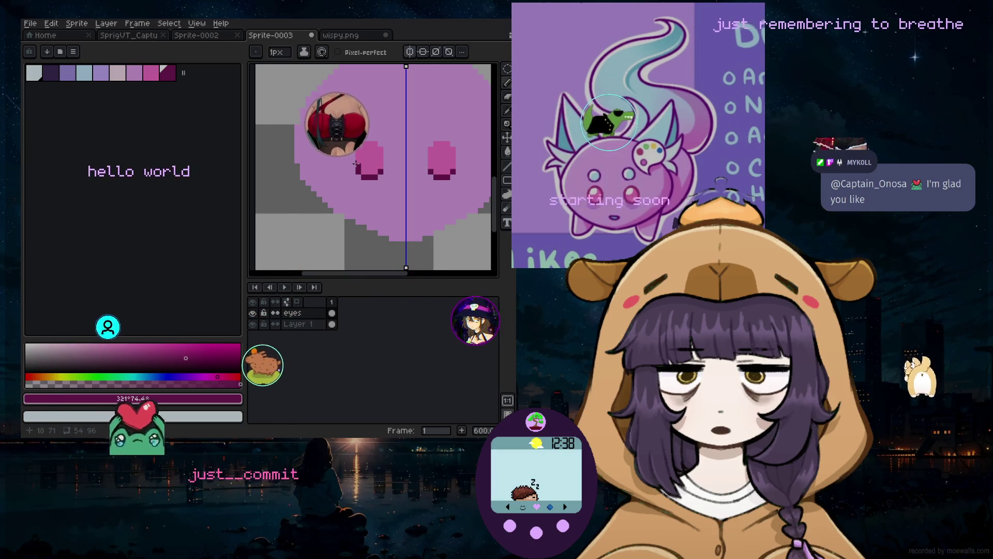
{"action": "key", "text": "]"}
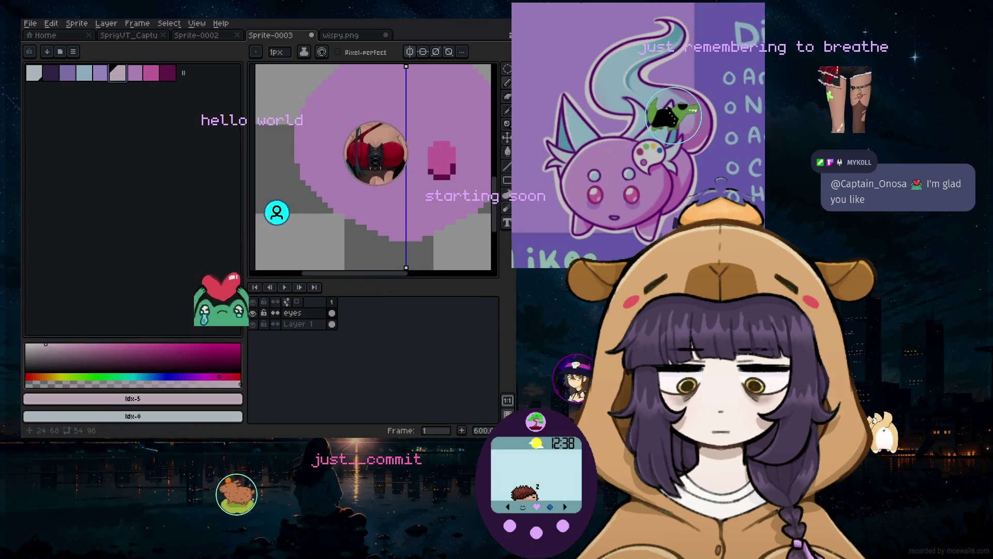
{"action": "key", "text": "minus"}
{"action": "key", "text": "minus"}
{"action": "left_click", "coordinate": [34, 72]}
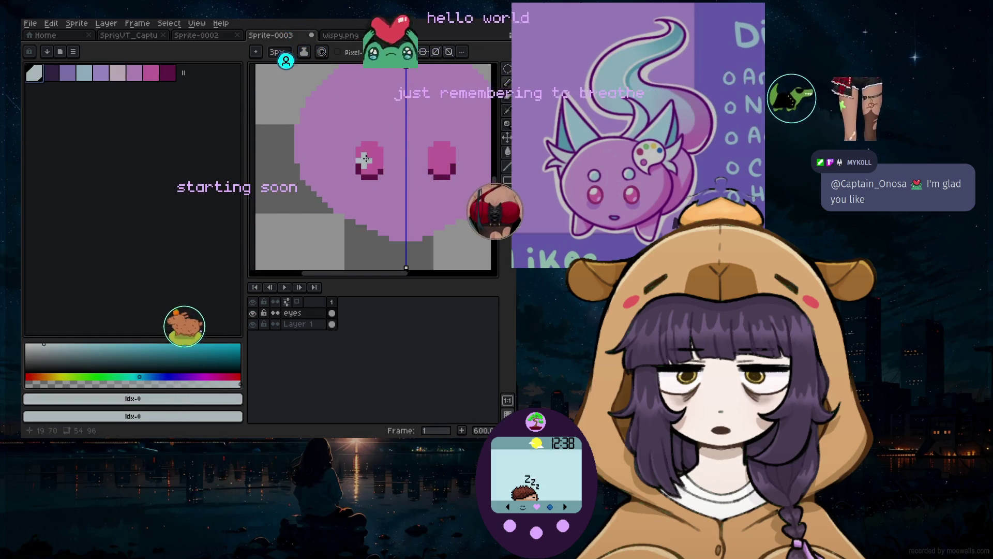
{"action": "scroll", "coordinate": [361, 148], "scroll_direction": "up", "scroll_amount": 1}
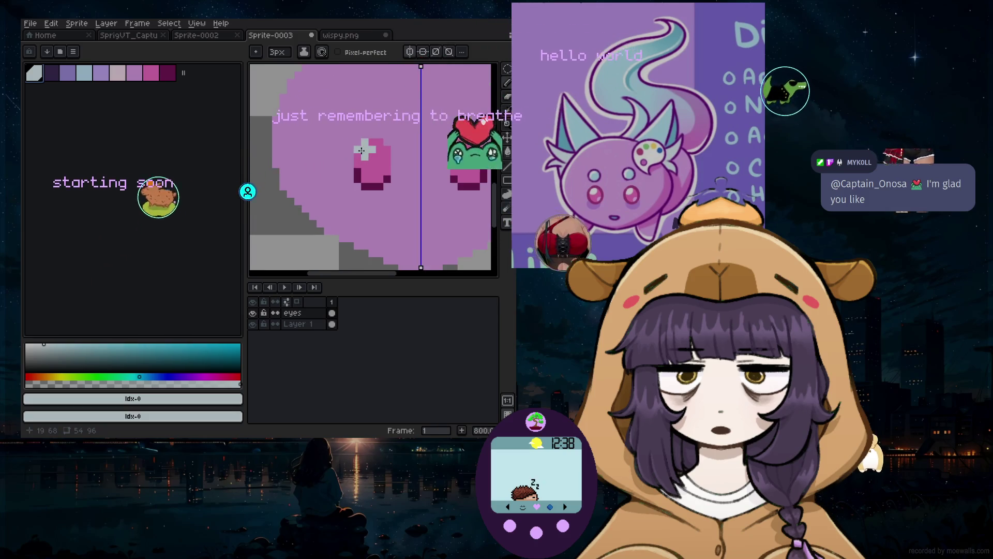
{"action": "left_click", "coordinate": [362, 150]}
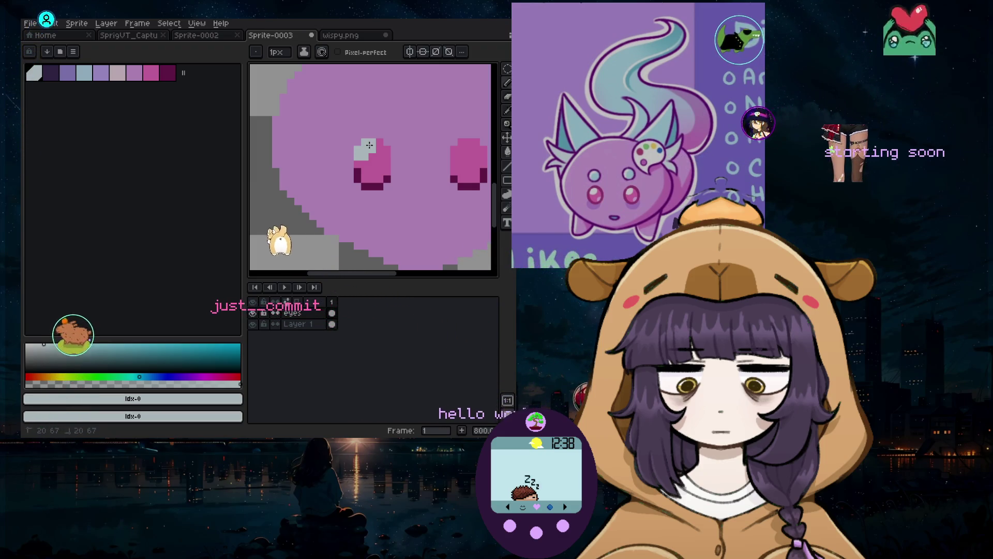
Check the highlights up close and switch to a 27px eraser
{"action": "scroll", "coordinate": [351, 178], "scroll_direction": "down", "scroll_amount": 3}
{"action": "scroll", "coordinate": [379, 192], "scroll_direction": "up", "scroll_amount": 4}
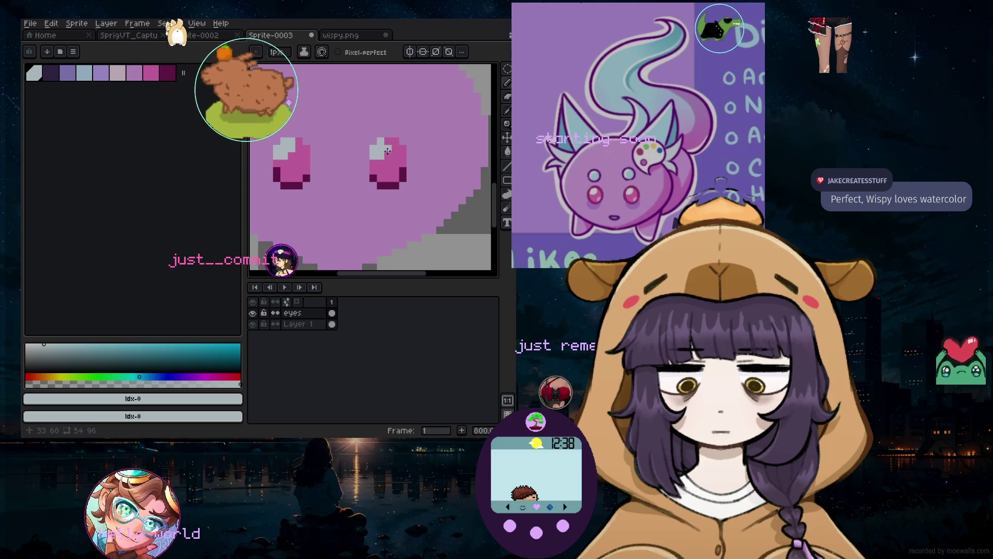
{"action": "scroll", "coordinate": [385, 154], "scroll_direction": "down", "scroll_amount": 1}
{"action": "scroll", "coordinate": [386, 154], "scroll_direction": "down", "scroll_amount": 3}
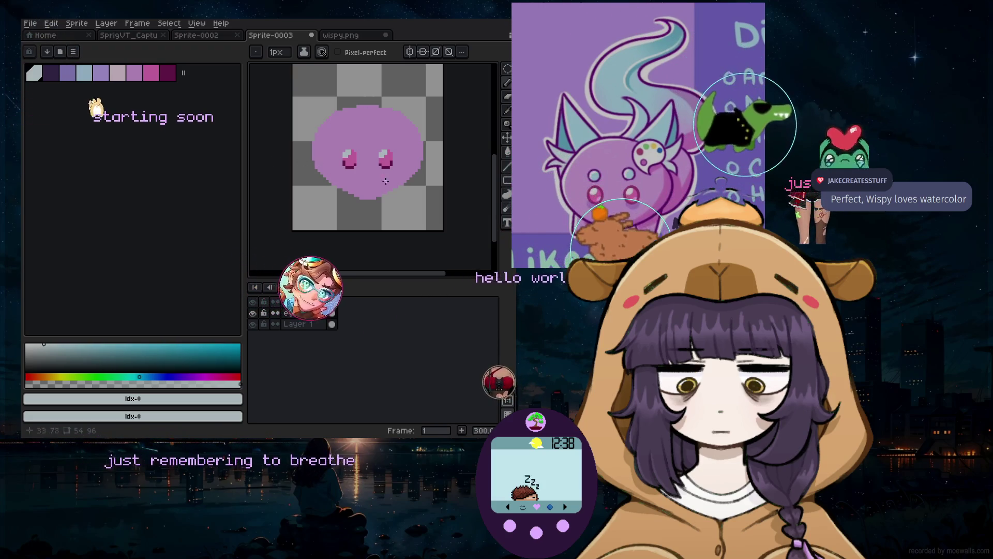
{"action": "scroll", "coordinate": [349, 220], "scroll_direction": "up", "scroll_amount": 2}
{"action": "left_click", "coordinate": [507, 96]}
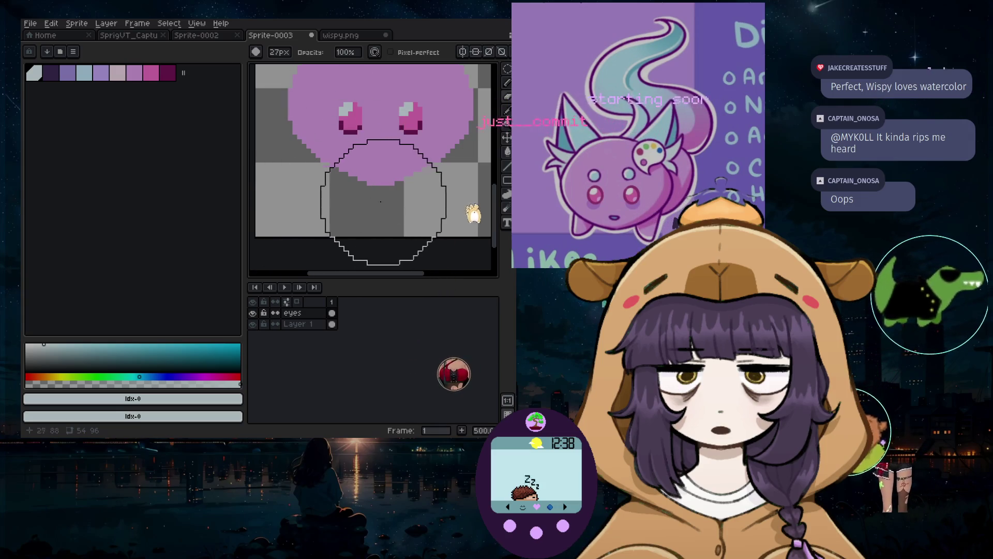
Sample the canvas pink, then test magenta, light purple and lavender dabs and undo them
{"action": "left_click", "coordinate": [446, 97]}
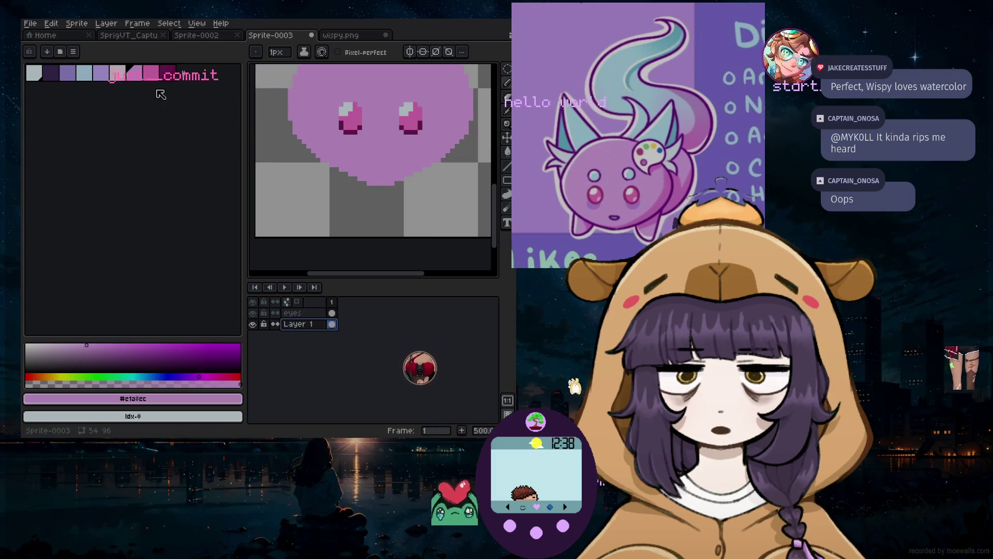
{"action": "left_click", "coordinate": [67, 73]}
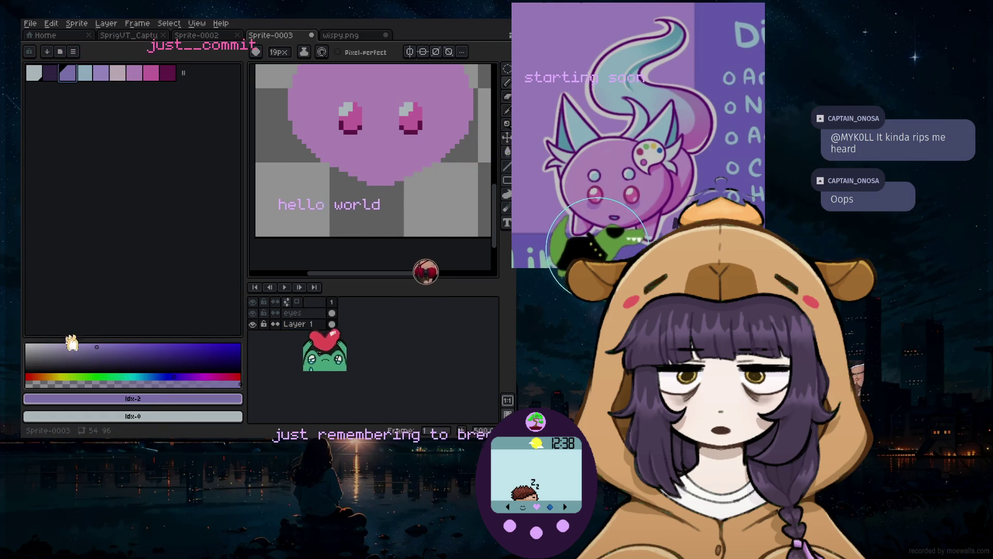
{"action": "left_click", "coordinate": [155, 77]}
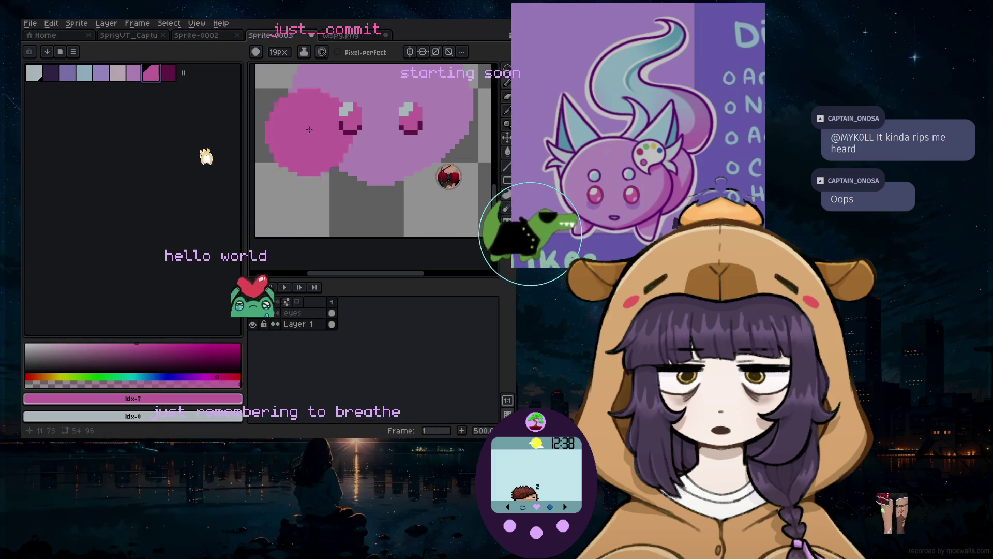
{"action": "left_click", "coordinate": [416, 186]}
{"action": "left_click", "coordinate": [134, 73]}
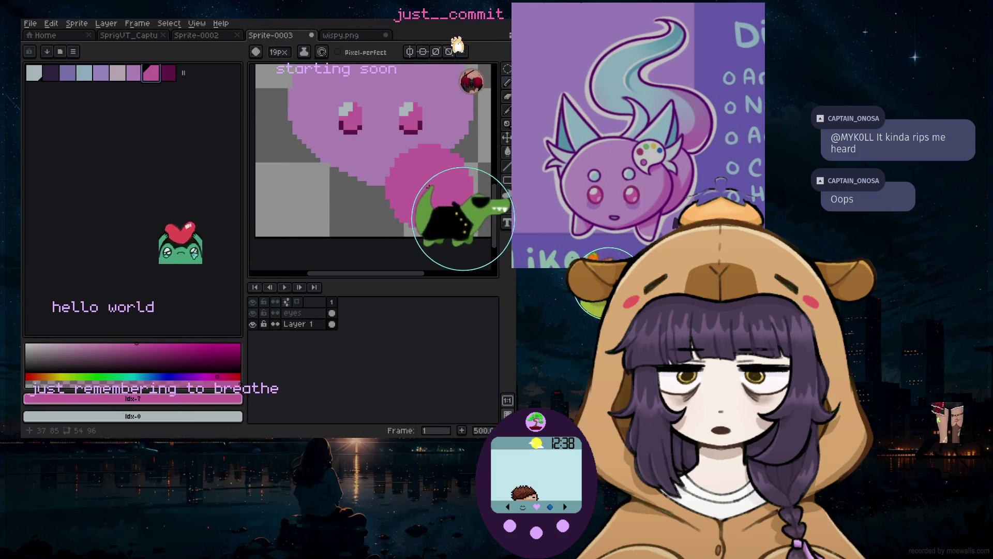
{"action": "left_click", "coordinate": [430, 186]}
{"action": "left_click", "coordinate": [101, 73]}
{"action": "left_click", "coordinate": [424, 187]}
{"action": "key", "text": "ctrl+z"}
{"action": "key", "text": "ctrl+z"}
{"action": "key", "text": "ctrl+z"}
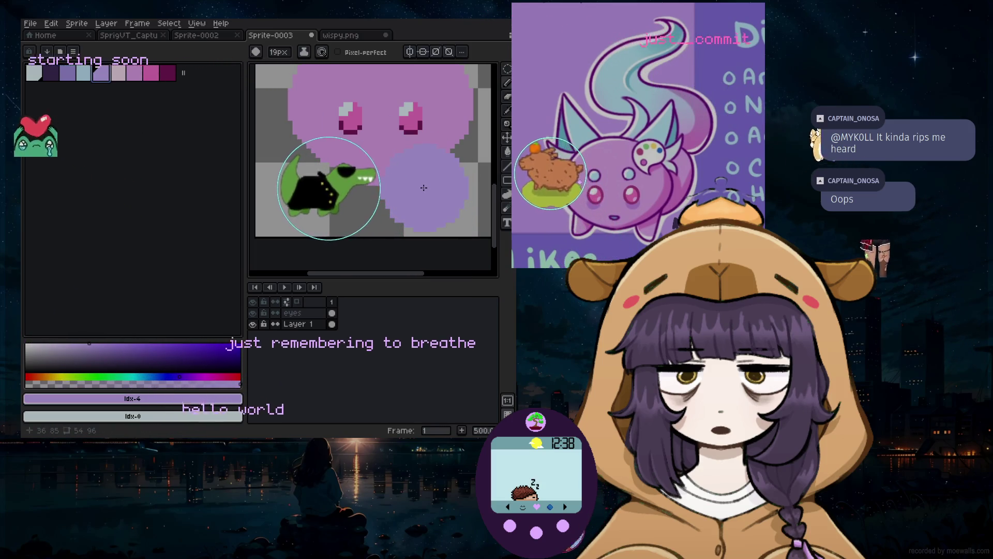
Test purple, dark purple and maroon dabs on the canvas, undoing each one
{"action": "left_click", "coordinate": [67, 73]}
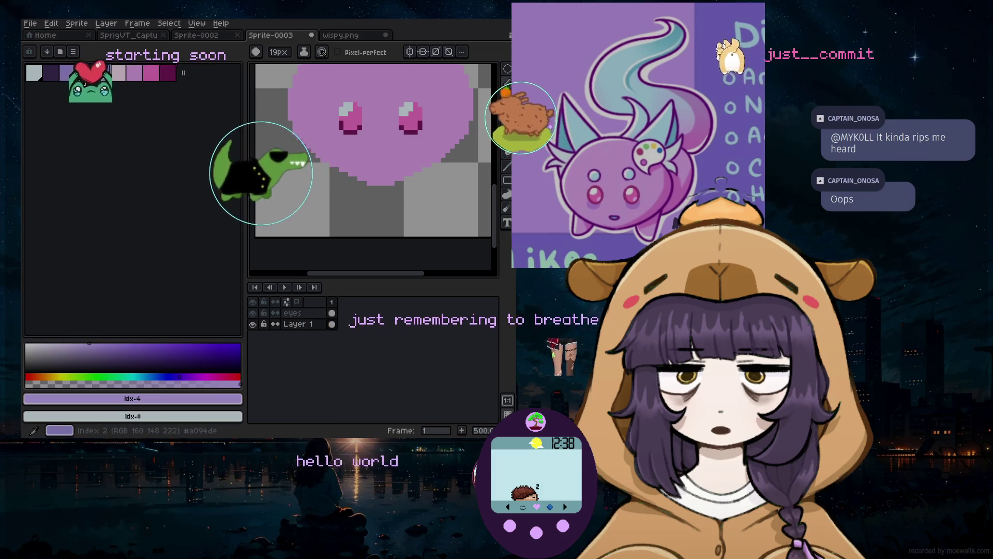
{"action": "left_click", "coordinate": [403, 197]}
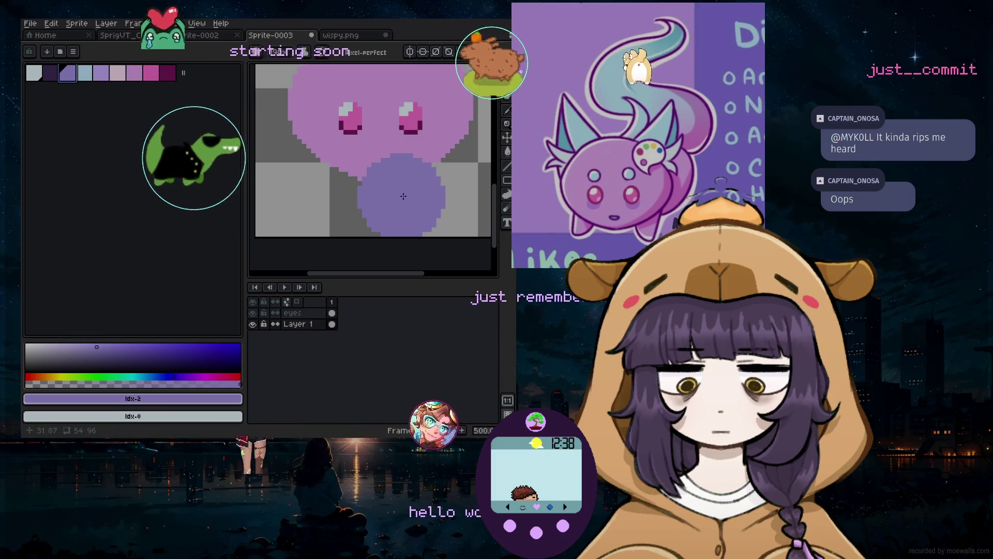
{"action": "key", "text": "ctrl+z"}
{"action": "left_click", "coordinate": [50, 73]}
{"action": "left_click", "coordinate": [399, 178]}
{"action": "key", "text": "ctrl+z"}
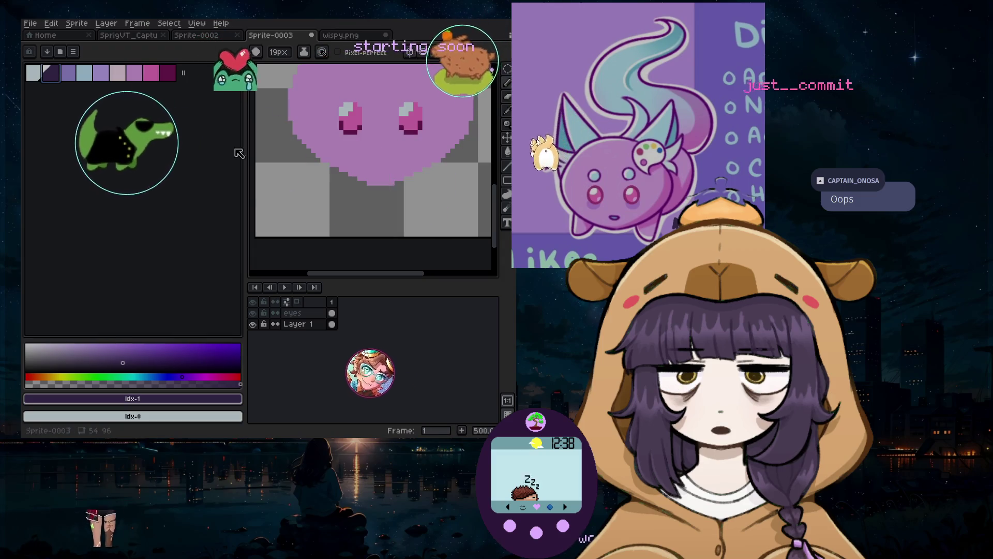
{"action": "left_click", "coordinate": [168, 73]}
{"action": "left_click", "coordinate": [435, 178]}
{"action": "key", "text": "ctrl+z"}
Try a pink dab, pick a partly transparent lavender, and magic-wand select the pink body blob
{"action": "left_click", "coordinate": [134, 73]}
{"action": "left_click", "coordinate": [441, 177]}
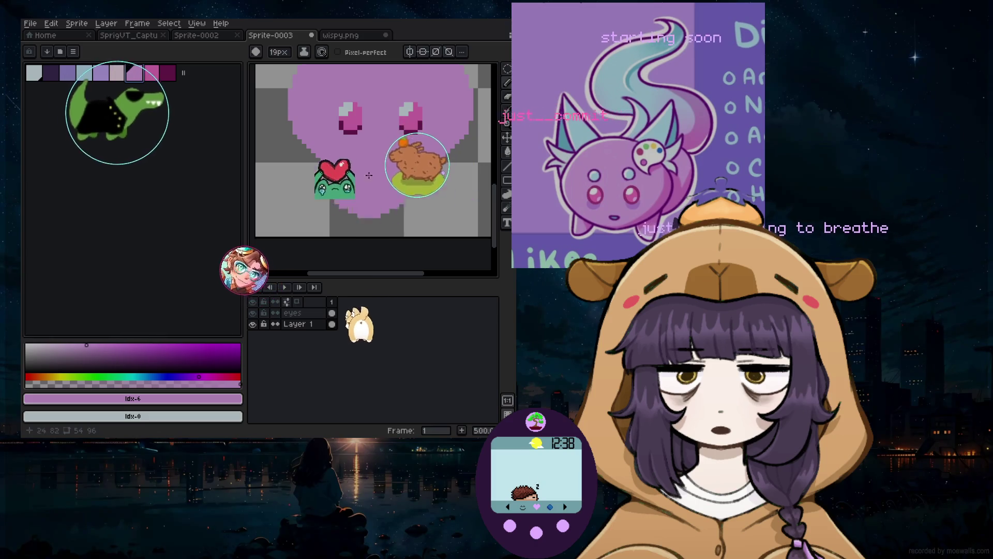
{"action": "left_click", "coordinate": [101, 78]}
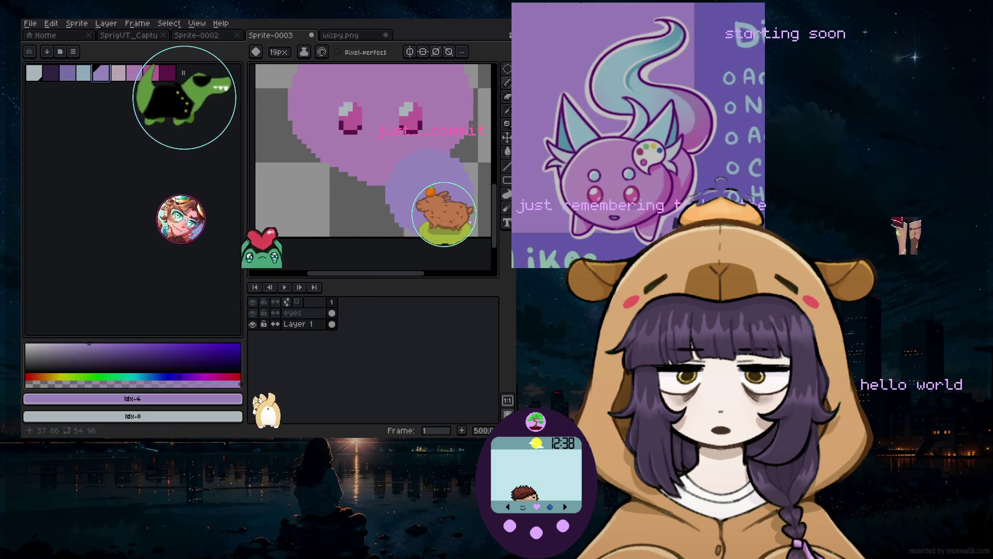
{"action": "left_click", "coordinate": [118, 382]}
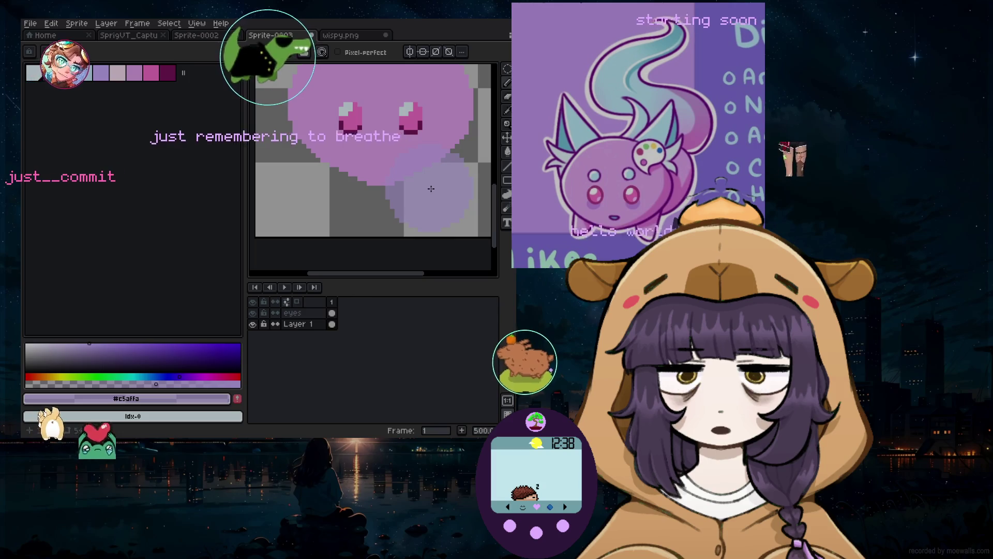
{"action": "left_click", "coordinate": [308, 329], "text": "ctrl"}
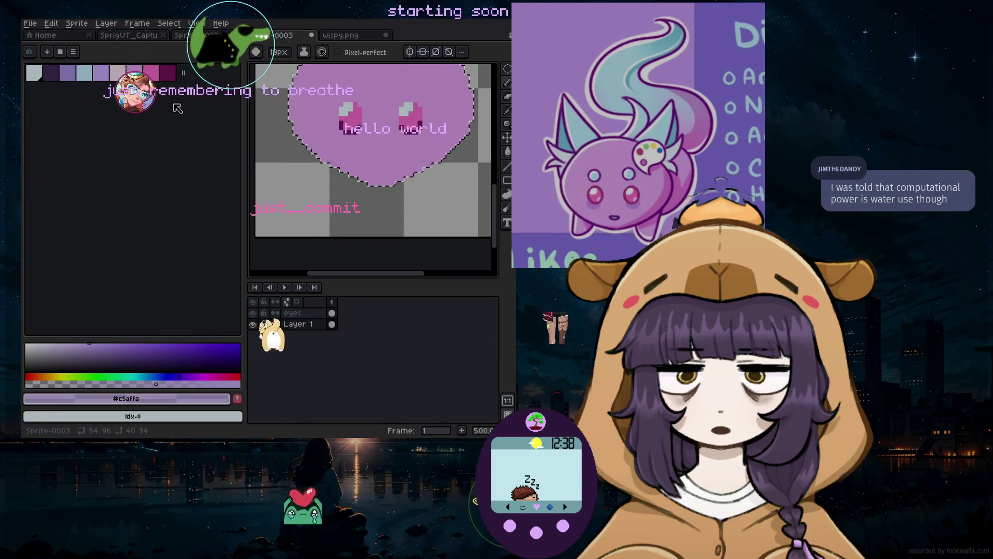
Append the current purple as a new swatch at the end of the palette
{"action": "left_click", "coordinate": [151, 73]}
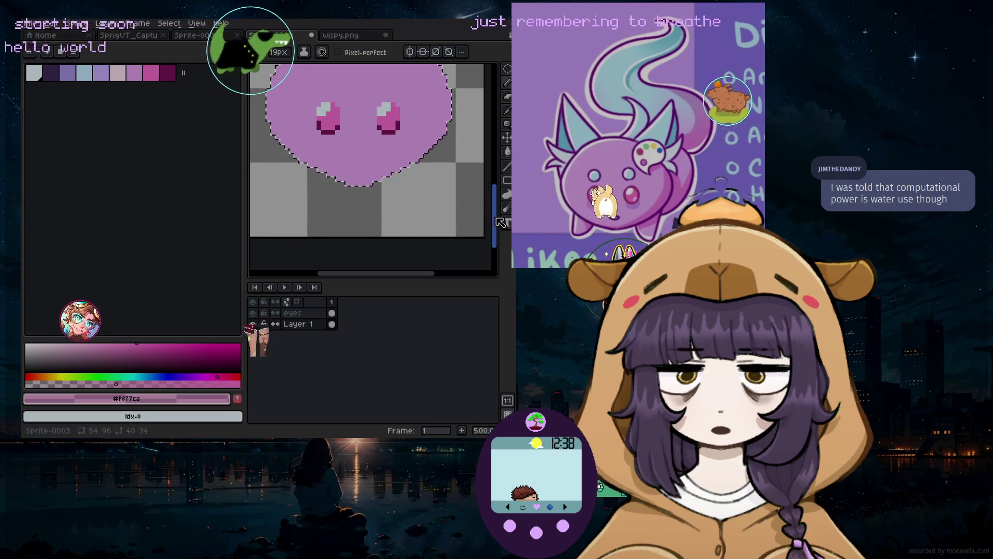
{"action": "left_click_drag", "start_coordinate": [496, 219], "coordinate": [497, 208]}
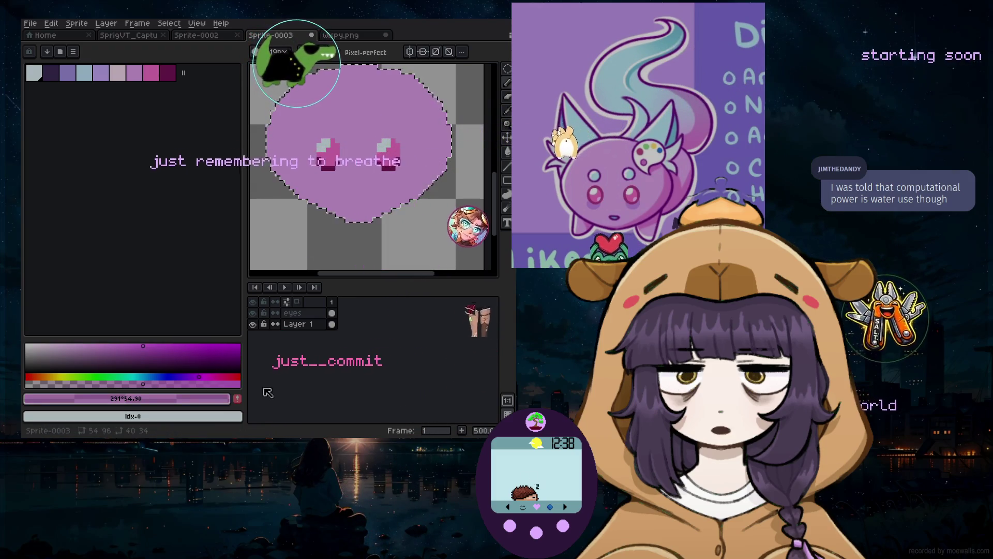
{"action": "left_click", "coordinate": [238, 399]}
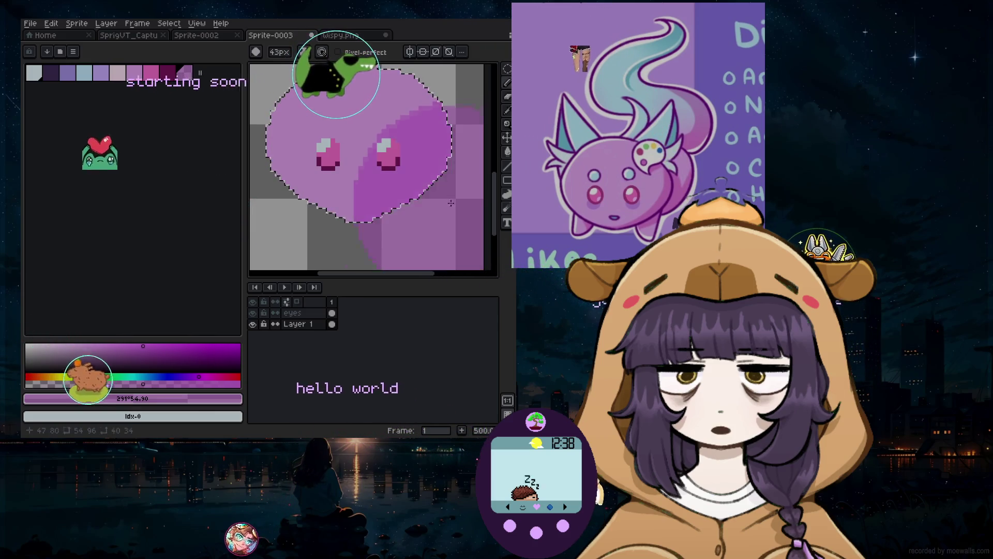
Undo the eraser stroke, return to the 27px brush, and create a new Layer 2
{"action": "key", "text": "b"}
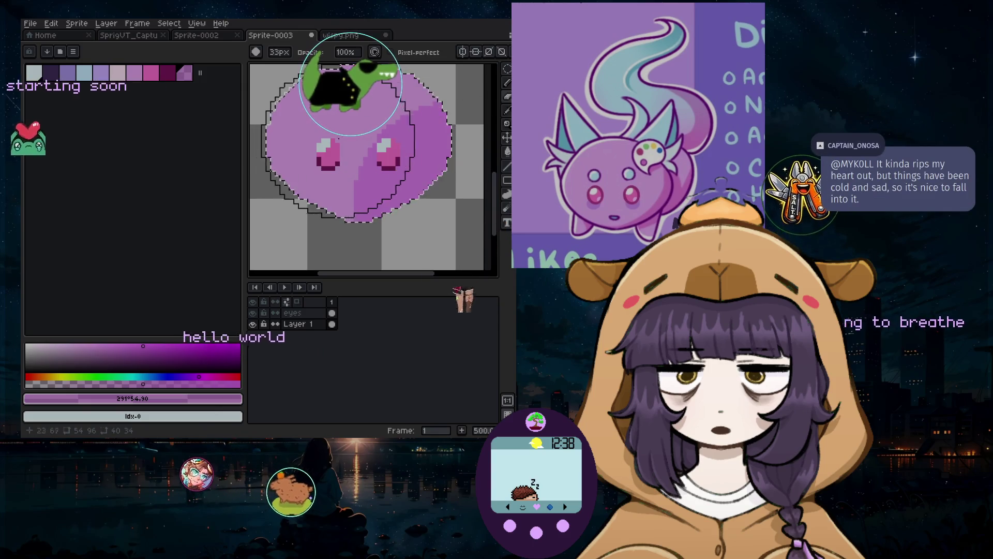
{"action": "key", "text": "ctrl+z"}
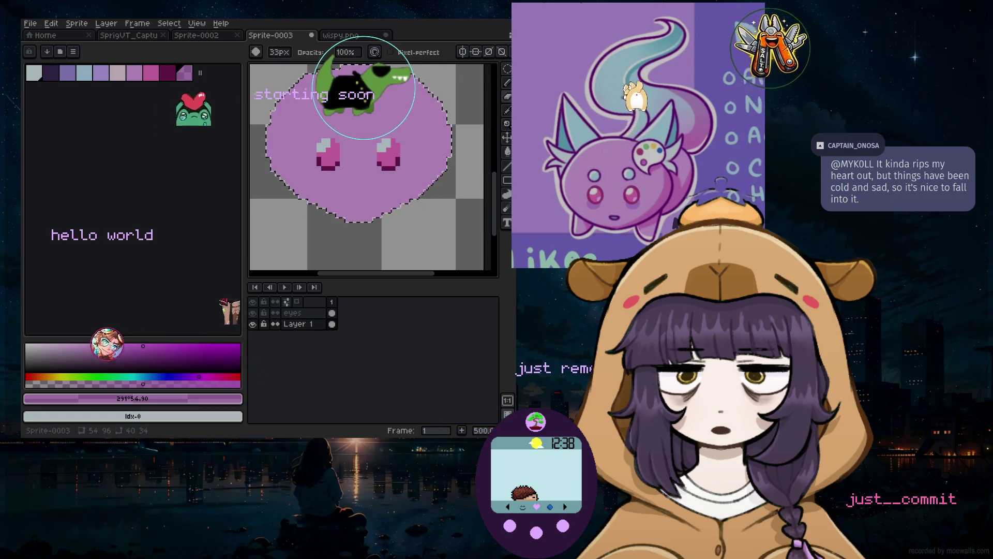
{"action": "left_click", "coordinate": [116, 24]}
{"action": "left_click", "coordinate": [239, 83]}
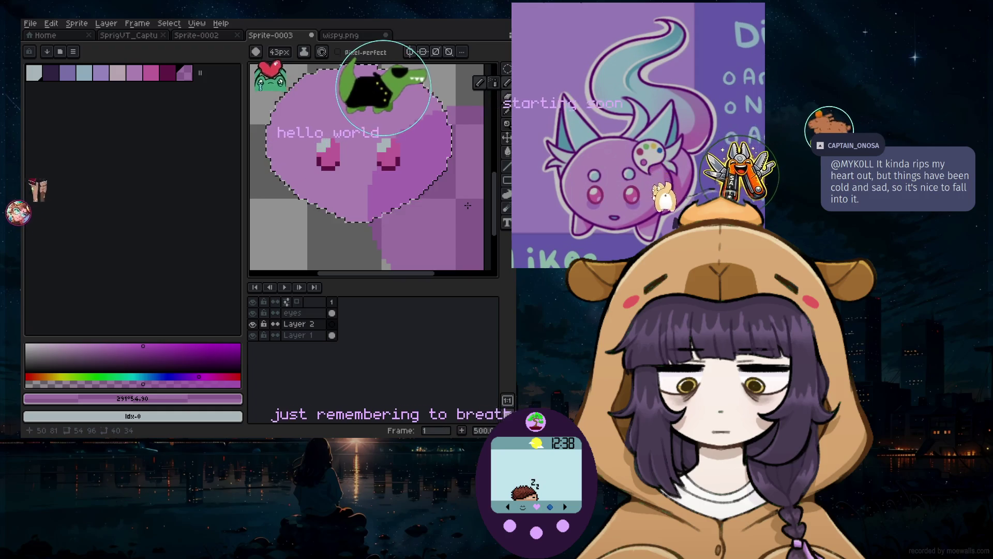
Paint a large darker lavender shading shape along the head's right side on Layer 2
{"action": "left_click_drag", "start_coordinate": [461, 197], "coordinate": [401, 252]}
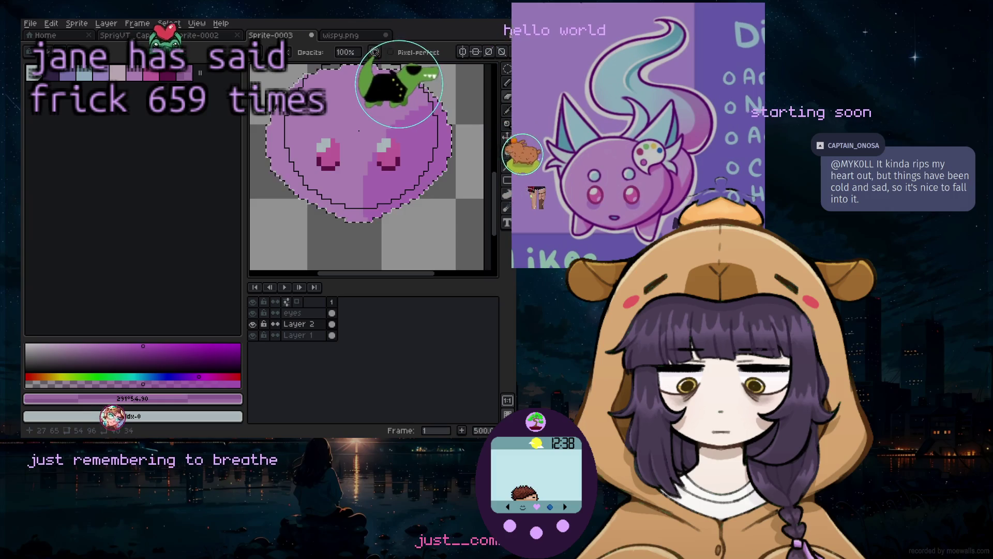
{"action": "key", "text": "b"}
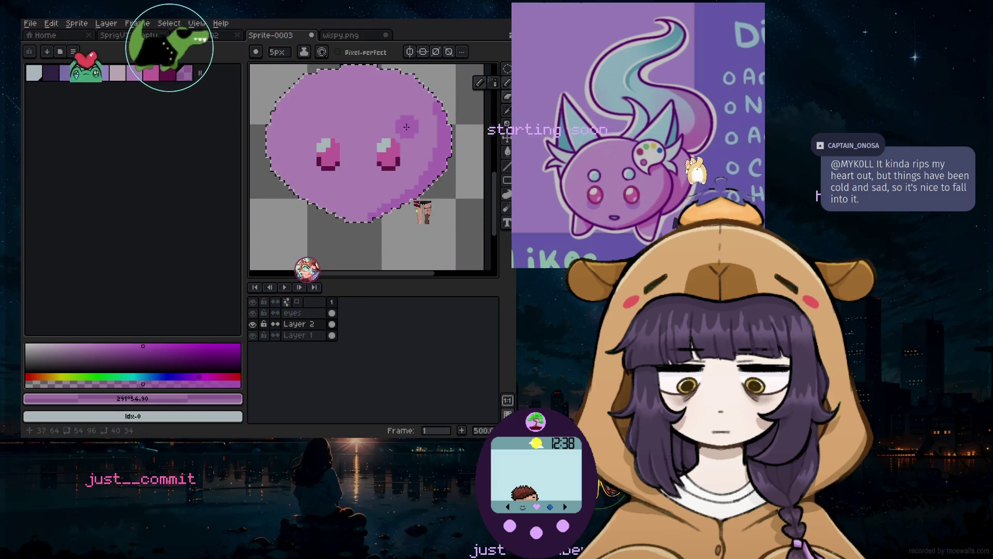
{"action": "scroll", "coordinate": [404, 128], "scroll_direction": "up", "scroll_amount": 4}
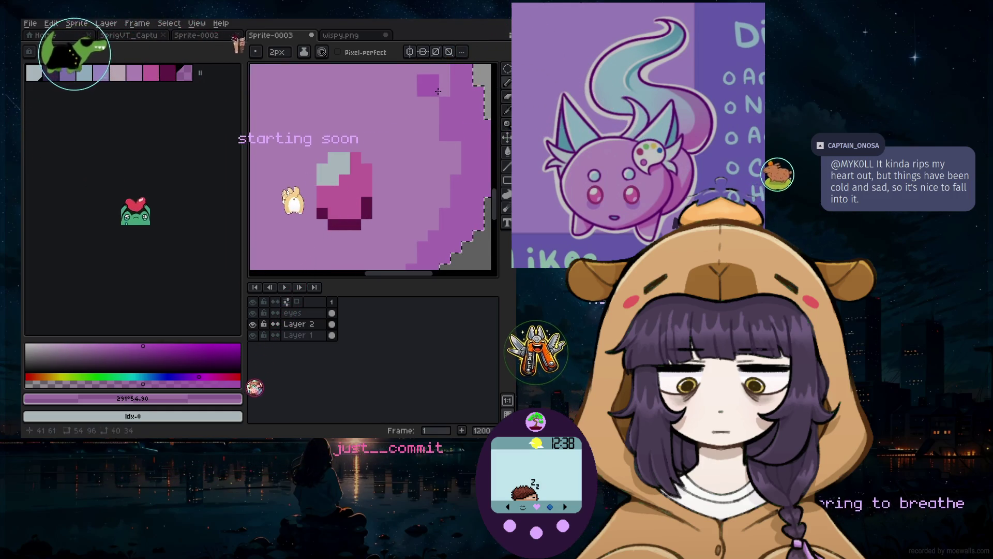
{"action": "scroll", "coordinate": [442, 92], "scroll_direction": "down", "scroll_amount": 3}
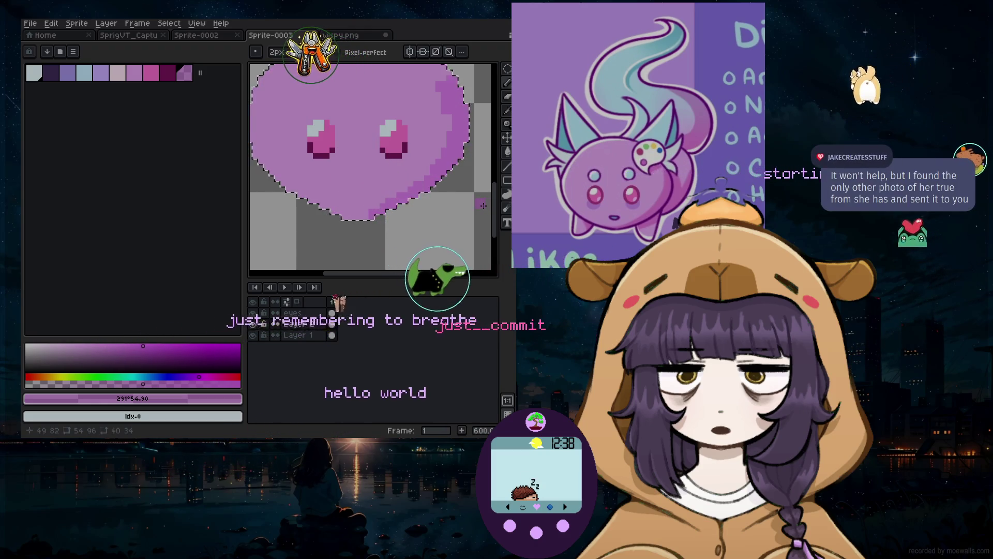
{"action": "scroll", "coordinate": [498, 204], "scroll_direction": "up", "scroll_amount": 3}
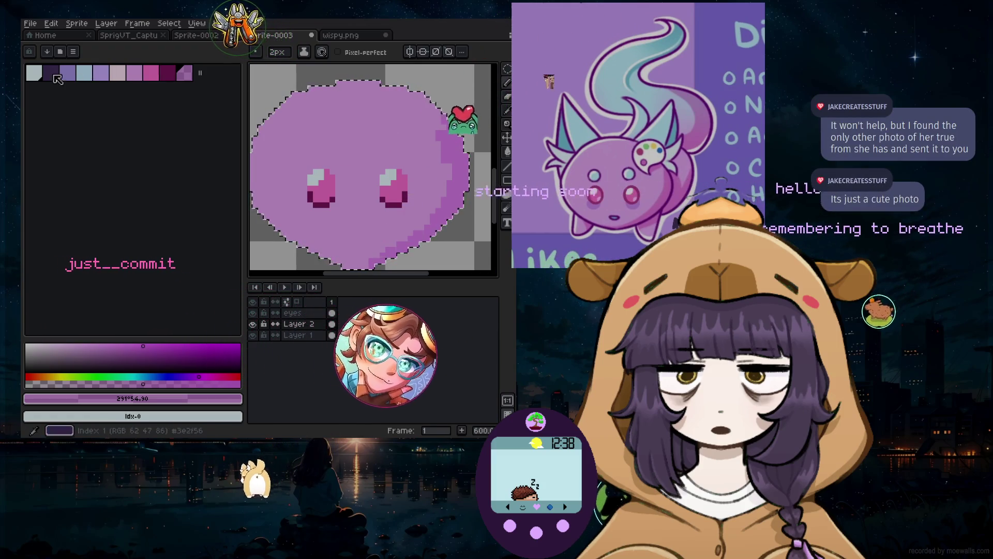
Switch to the pale first palette colour with a larger brush
{"action": "left_click", "coordinate": [431, 114], "text": "alt"}
{"action": "key", "text": "plus"}
{"action": "key", "text": "plus"}
{"action": "key", "text": "plus"}
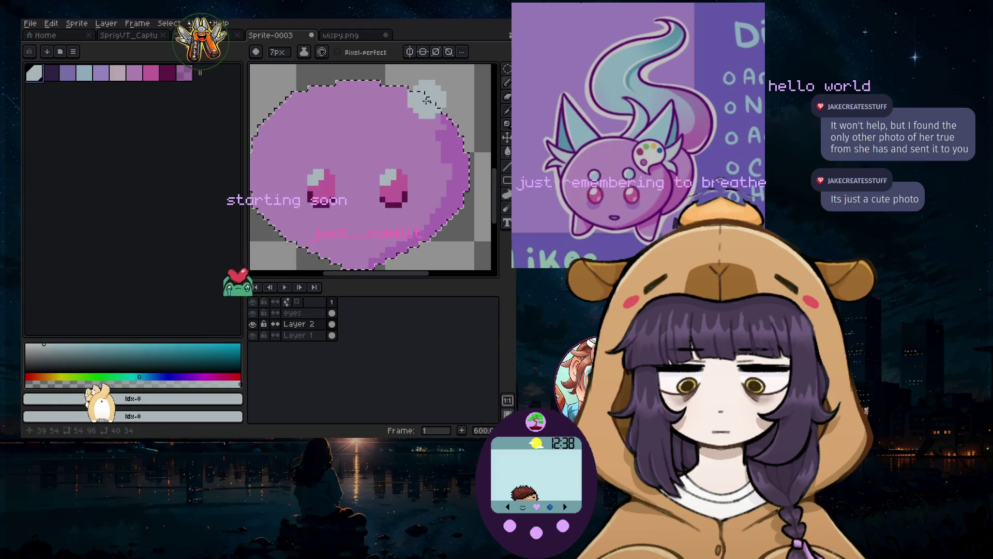
{"action": "left_click", "coordinate": [106, 23]}
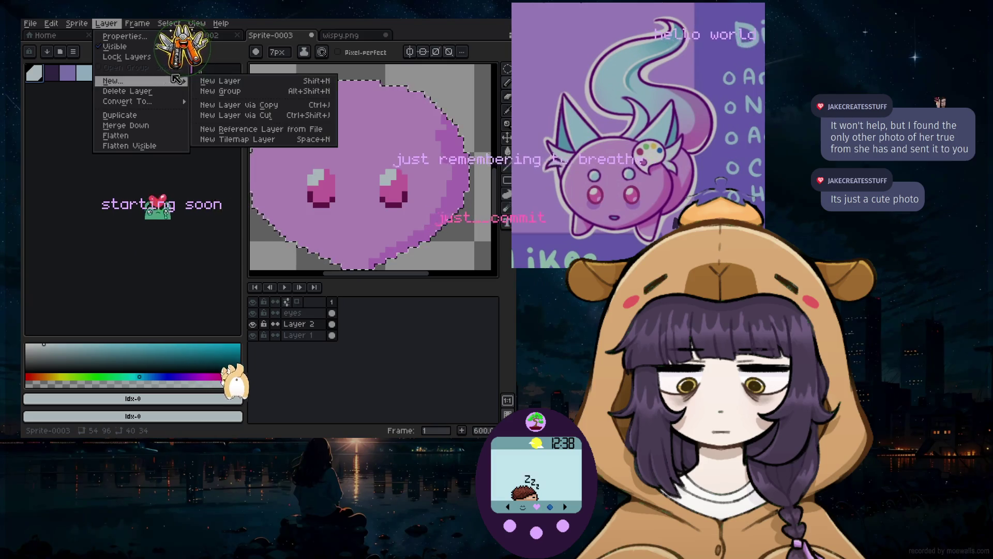
On a new Layer 3, paint a pale blue shape with a 9px brush and trim it with the eraser
{"action": "left_click", "coordinate": [316, 81]}
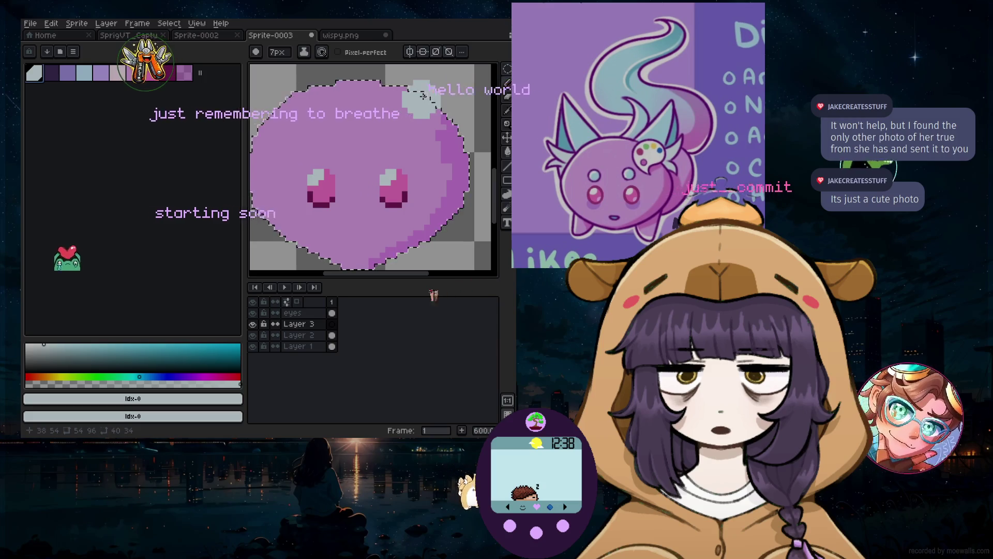
{"action": "key", "text": "ctrl+d"}
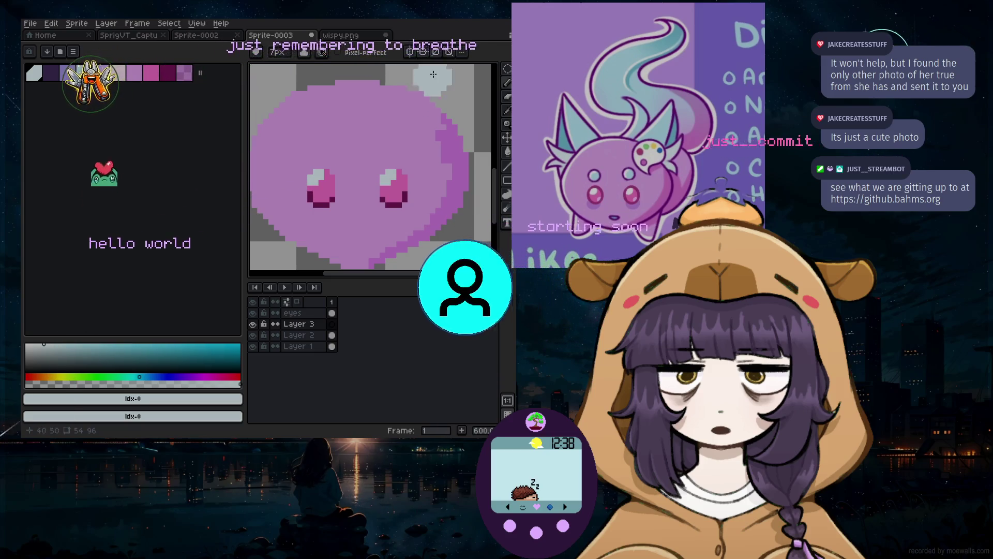
{"action": "key", "text": "plus"}
{"action": "key", "text": "plus"}
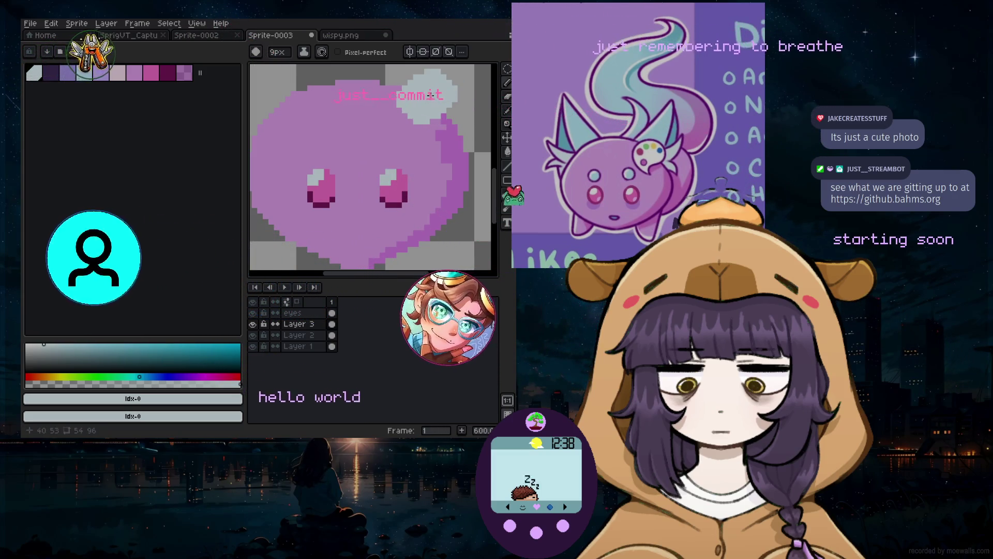
{"action": "key", "text": "e"}
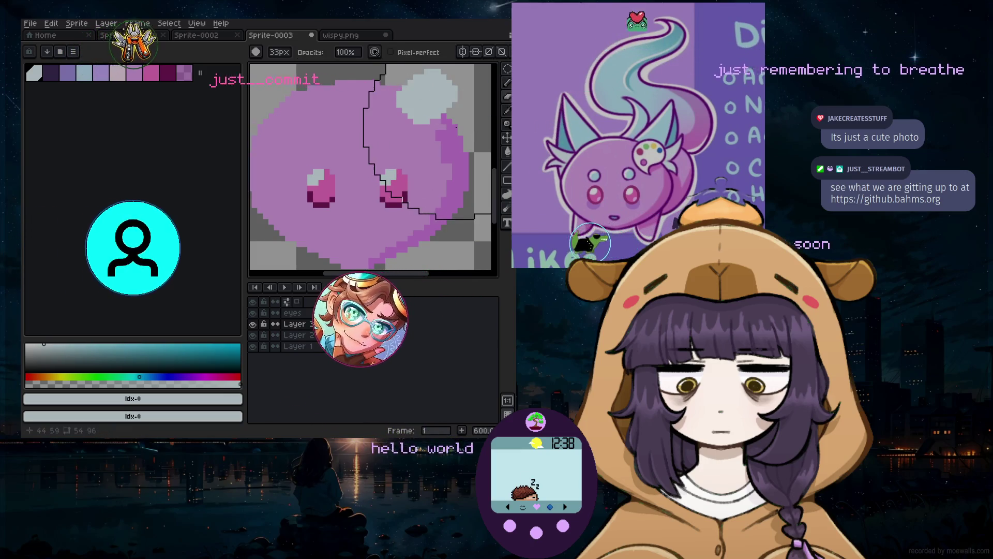
{"action": "scroll", "coordinate": [422, 99], "scroll_direction": "down", "scroll_amount": 2}
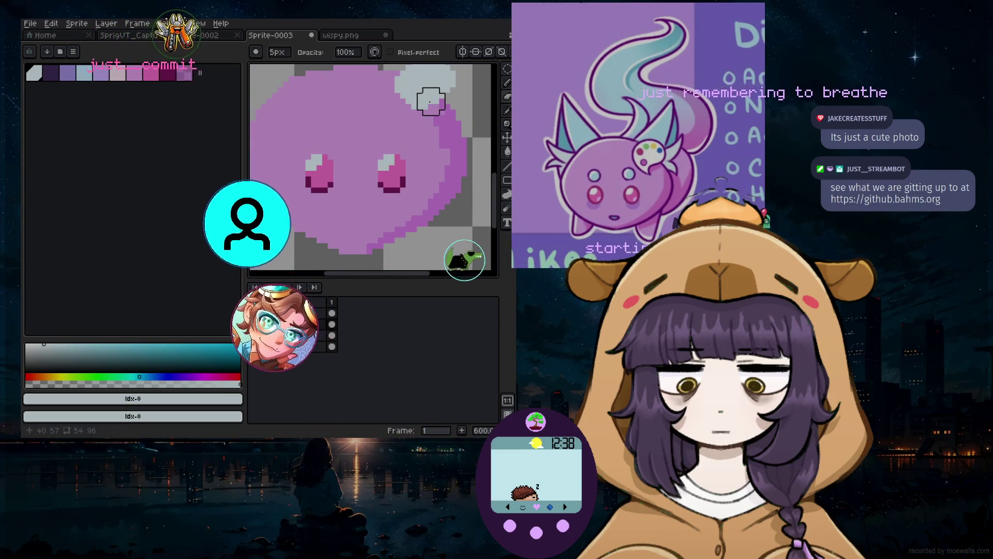
{"action": "key", "text": "minus"}
{"action": "key", "text": "minus"}
{"action": "key", "text": "minus"}
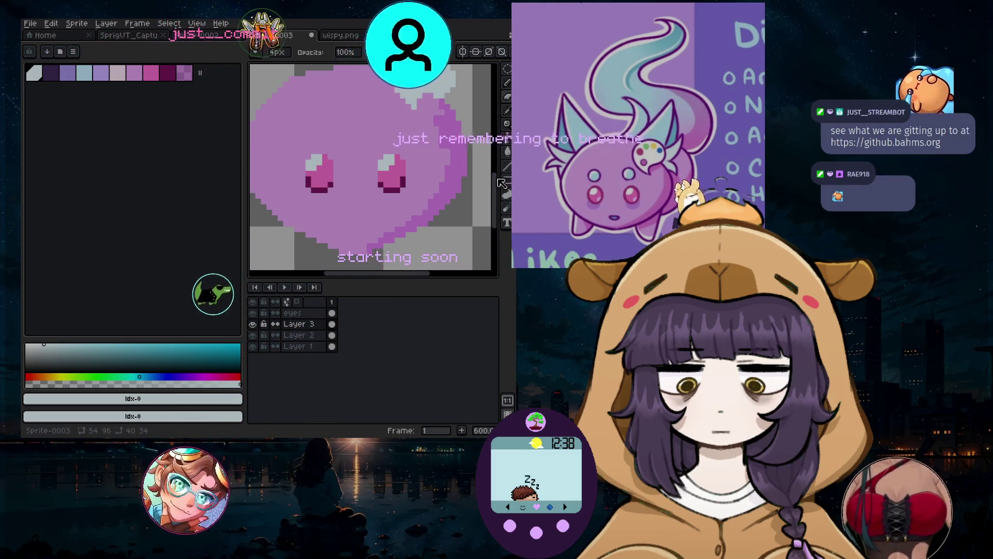
{"action": "scroll", "coordinate": [462, 150], "scroll_direction": "up", "scroll_amount": 4}
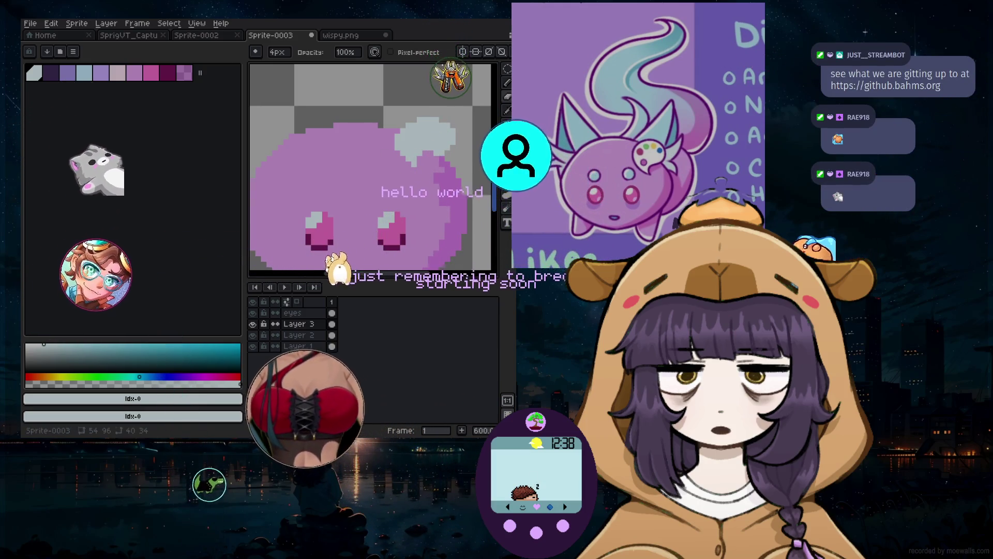
Return to a 1px pencil with the pink palette colour
{"action": "left_click", "coordinate": [507, 83]}
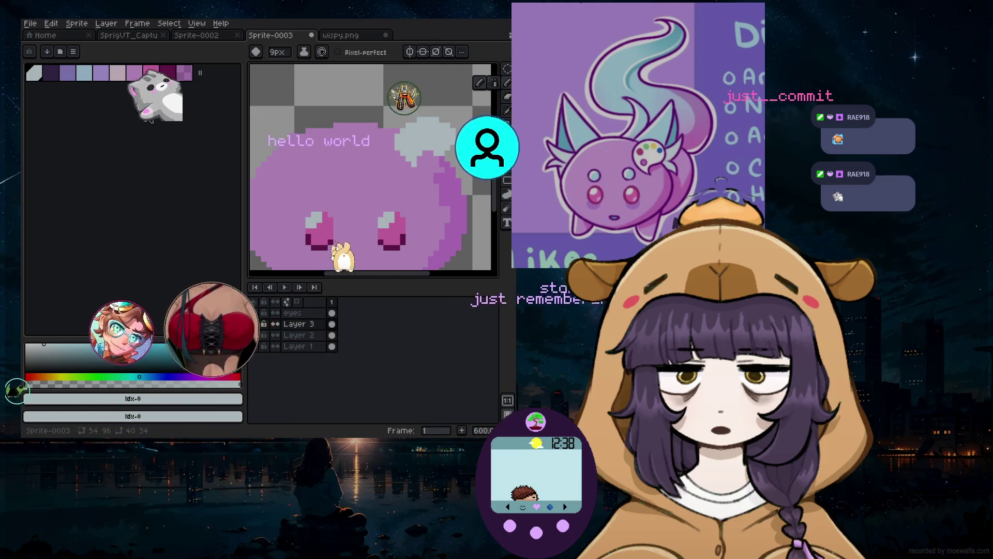
{"action": "left_click", "coordinate": [480, 83]}
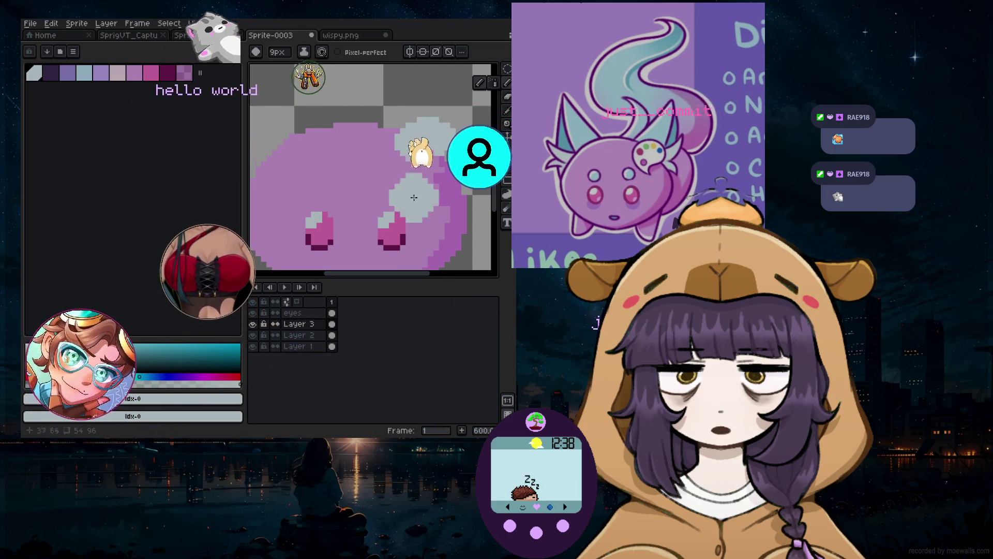
{"action": "left_click", "coordinate": [151, 71]}
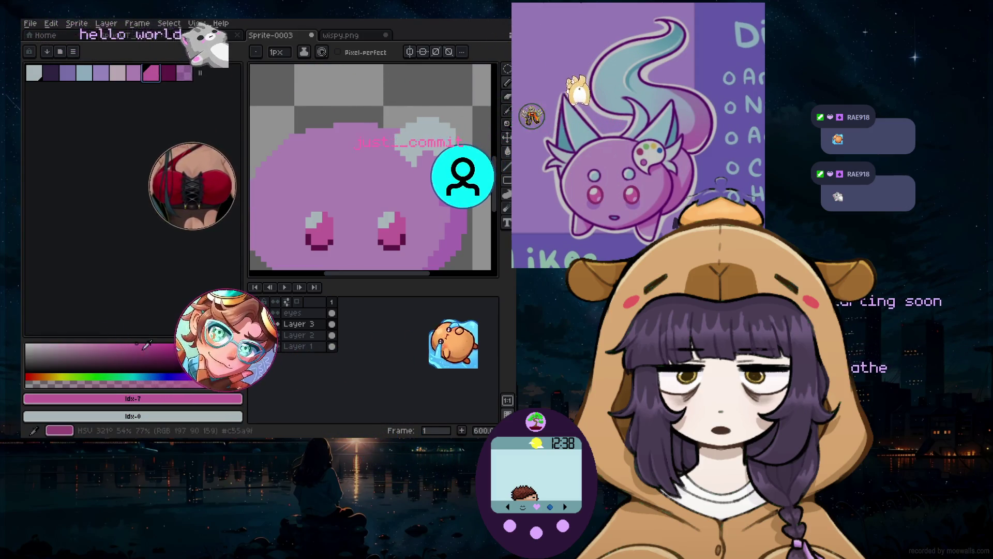
Set the drawing colour to lavender #dcadf0, then change it to a muted red
{"action": "left_click", "coordinate": [175, 402]}
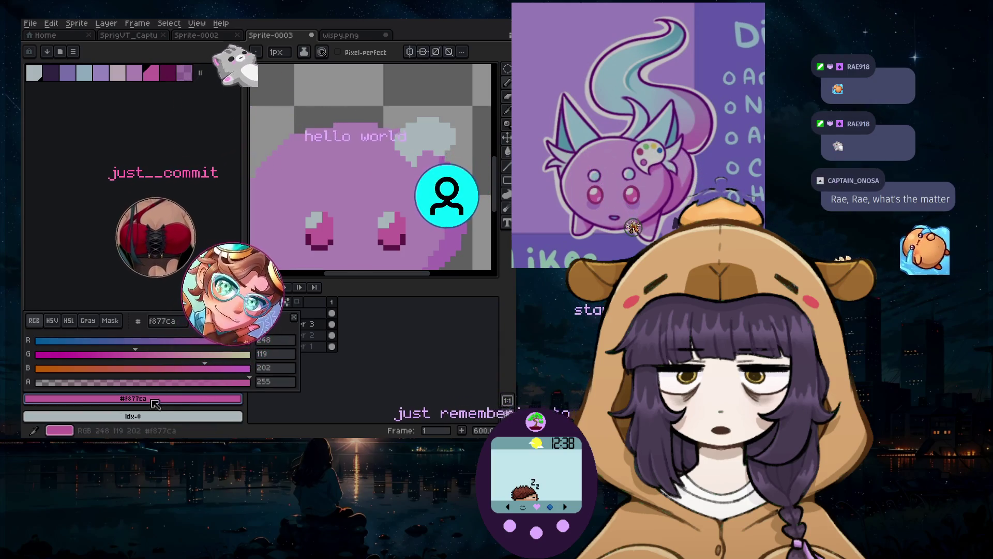
{"action": "type", "text": "dcadf0"}
{"action": "key", "text": "Return"}
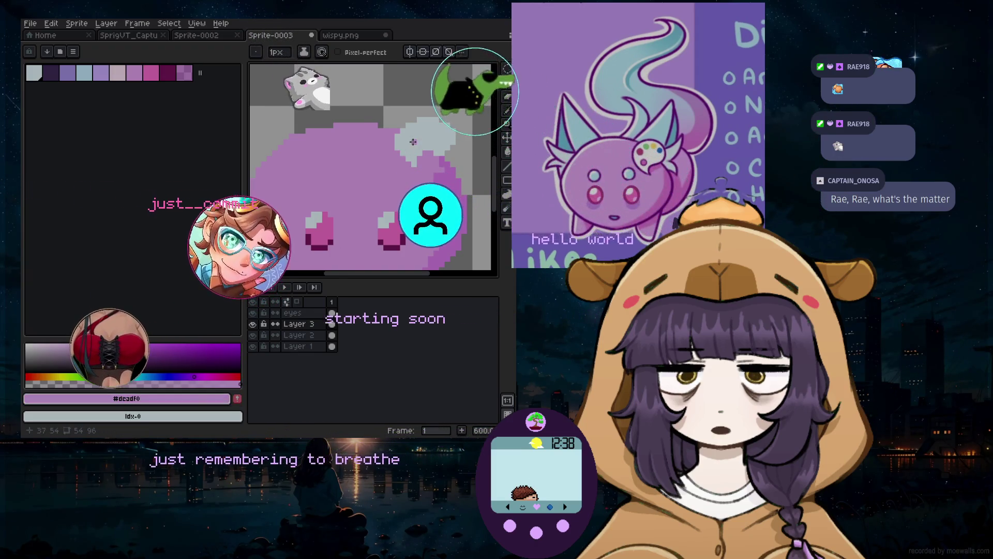
{"action": "scroll", "coordinate": [412, 142], "scroll_direction": "up", "scroll_amount": 4}
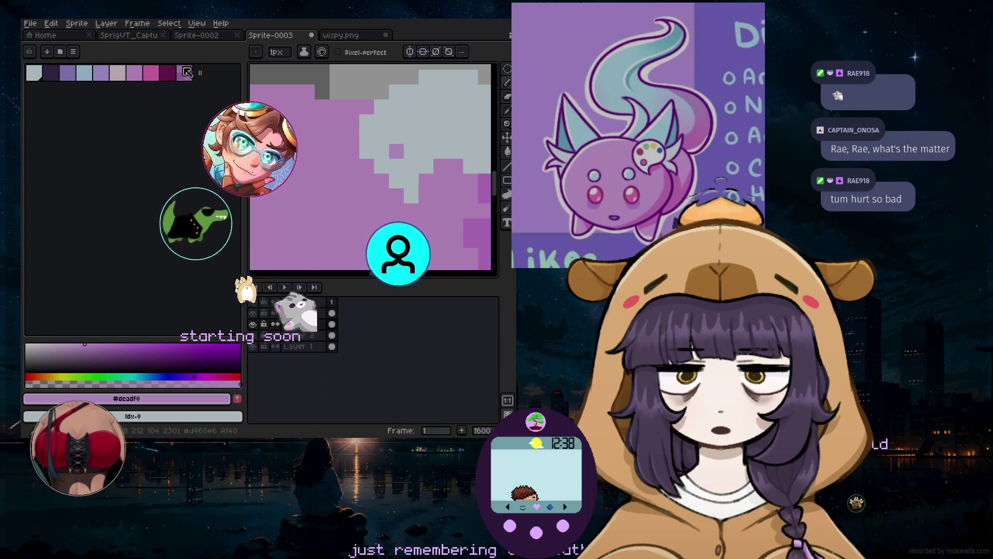
{"action": "left_click", "coordinate": [217, 399]}
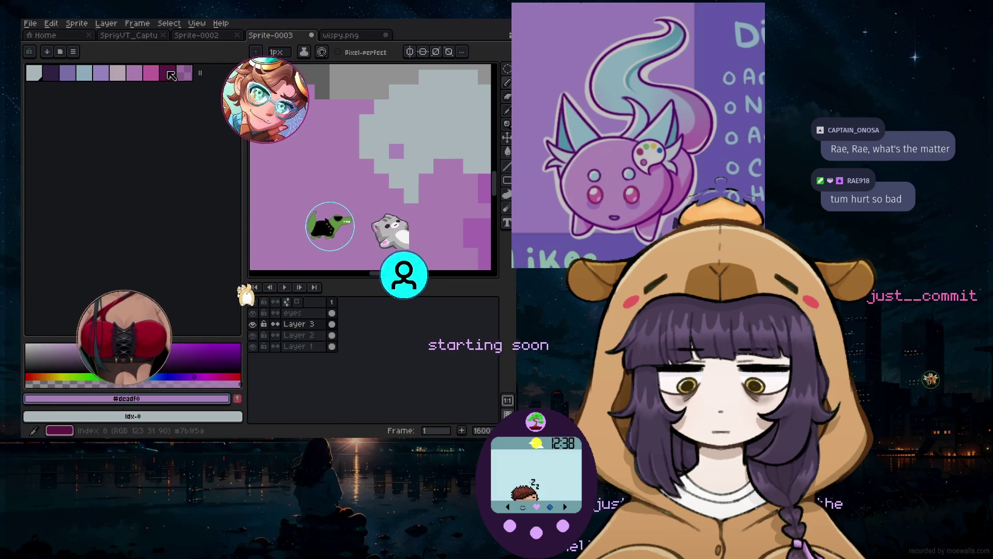
{"action": "left_click", "coordinate": [34, 376]}
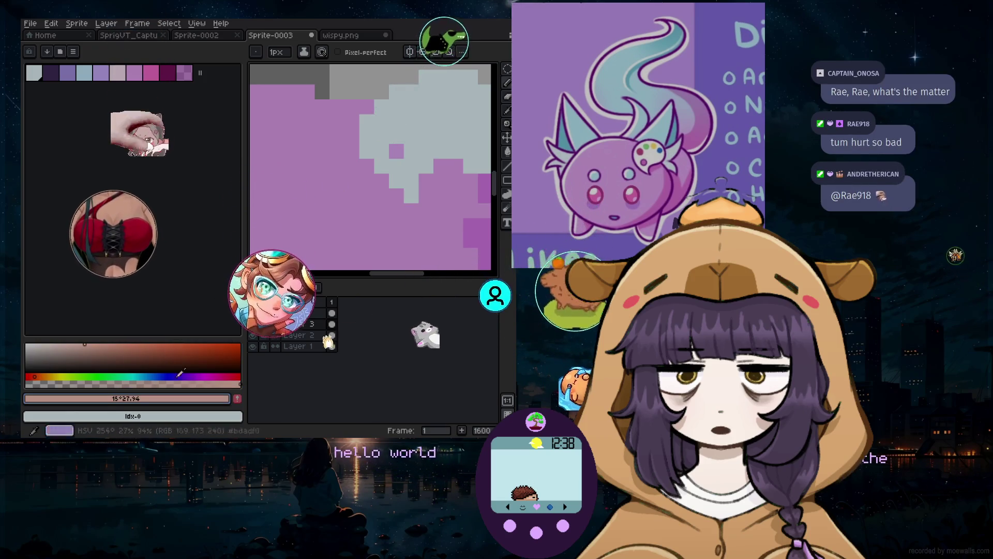
{"action": "left_click", "coordinate": [136, 345]}
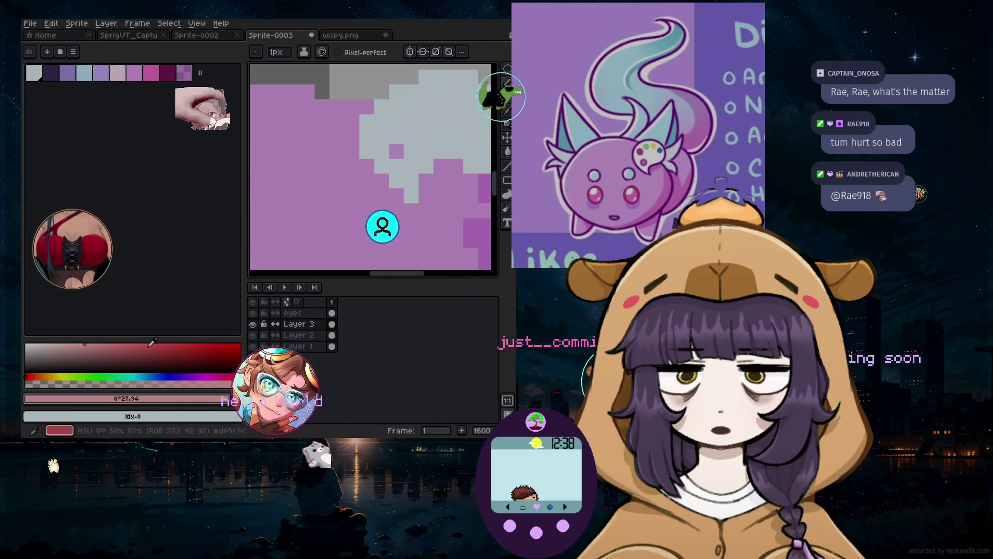
Dot a bright red and a lighter red test pixel on the pale shape
{"action": "left_click", "coordinate": [227, 345]}
{"action": "left_click", "coordinate": [396, 121]}
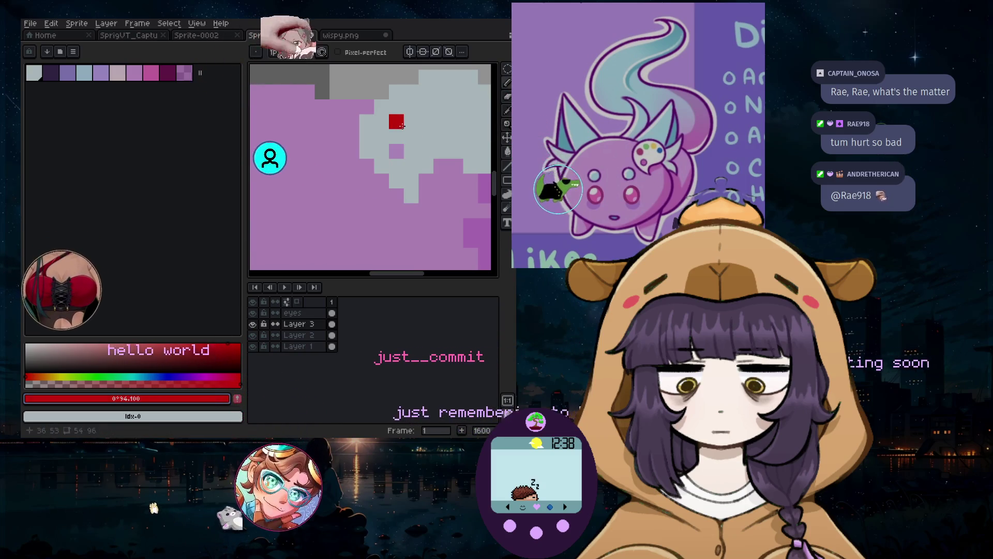
{"action": "left_click", "coordinate": [173, 344]}
{"action": "left_click", "coordinate": [140, 344]}
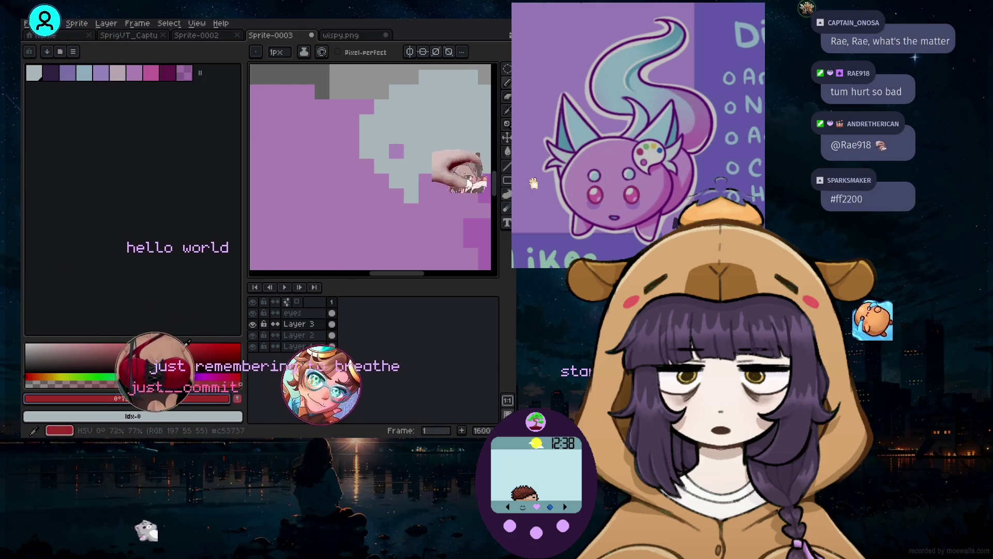
{"action": "left_click", "coordinate": [396, 121]}
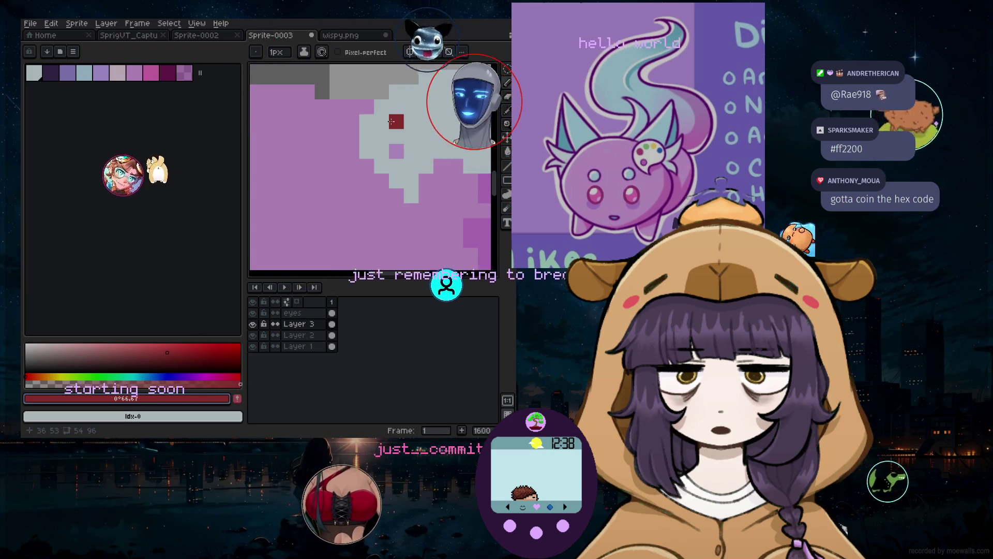
Dot green, yellow and blue test pixels across the pale shape
{"action": "left_click", "coordinate": [95, 377]}
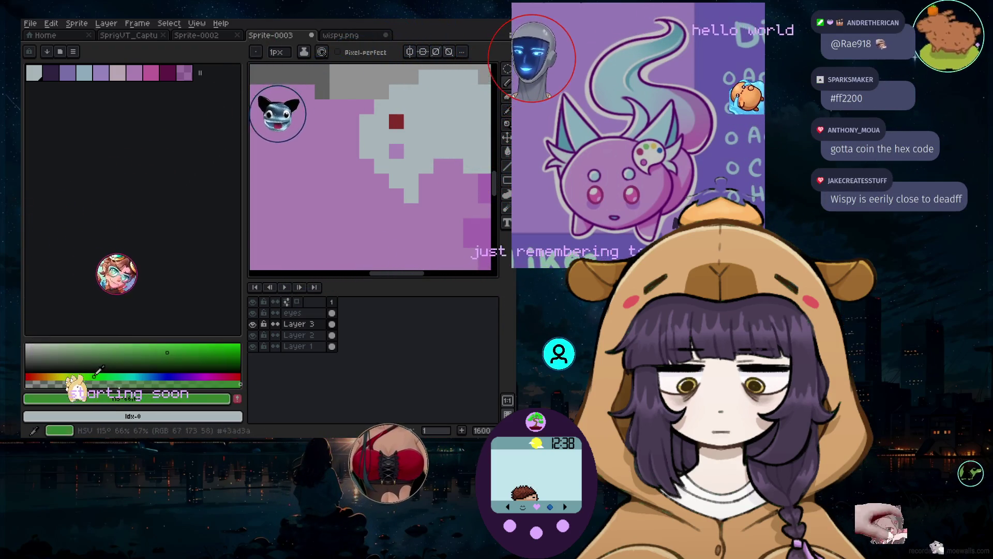
{"action": "left_click", "coordinate": [426, 106]}
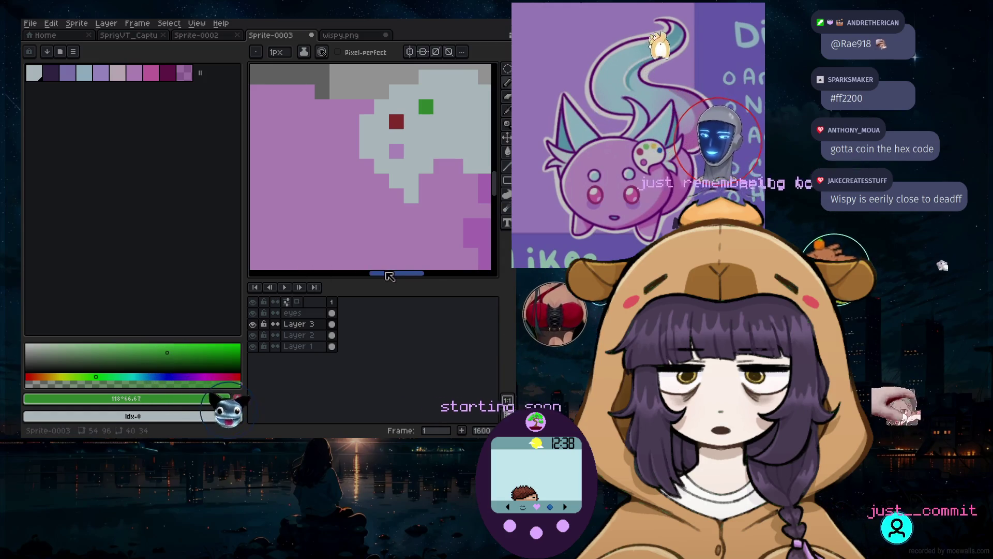
{"action": "left_click_drag", "start_coordinate": [384, 273], "coordinate": [405, 274]}
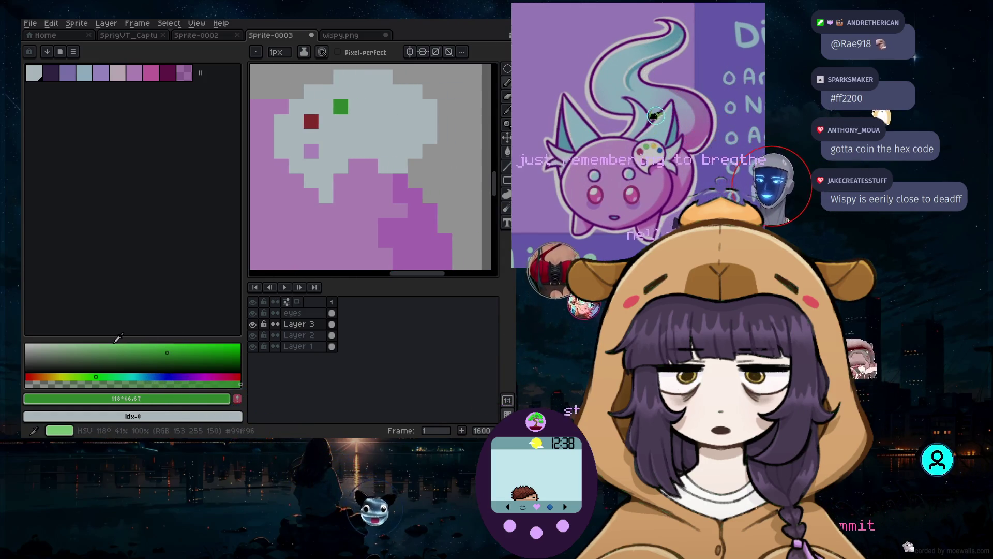
{"action": "left_click", "coordinate": [65, 376]}
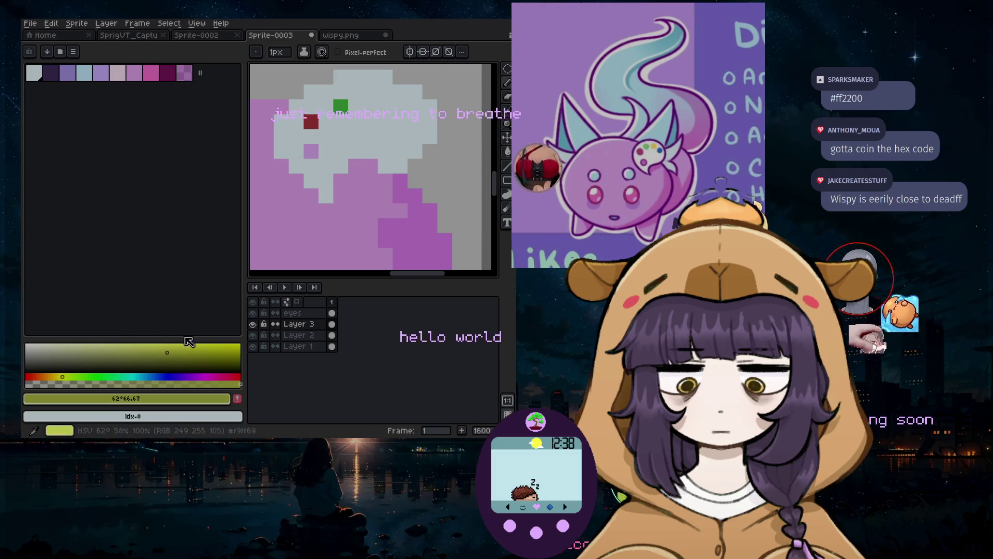
{"action": "left_click", "coordinate": [183, 347]}
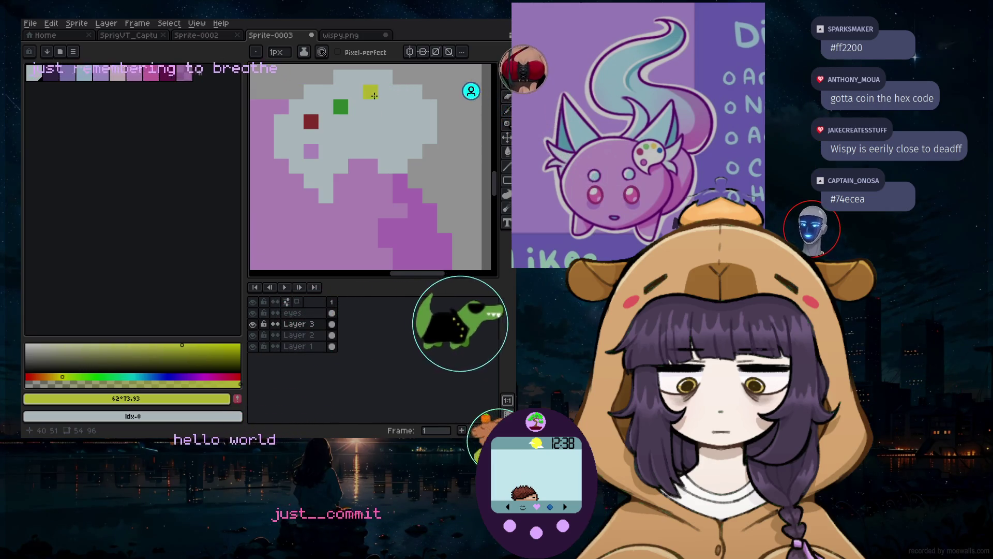
{"action": "left_click", "coordinate": [357, 137]}
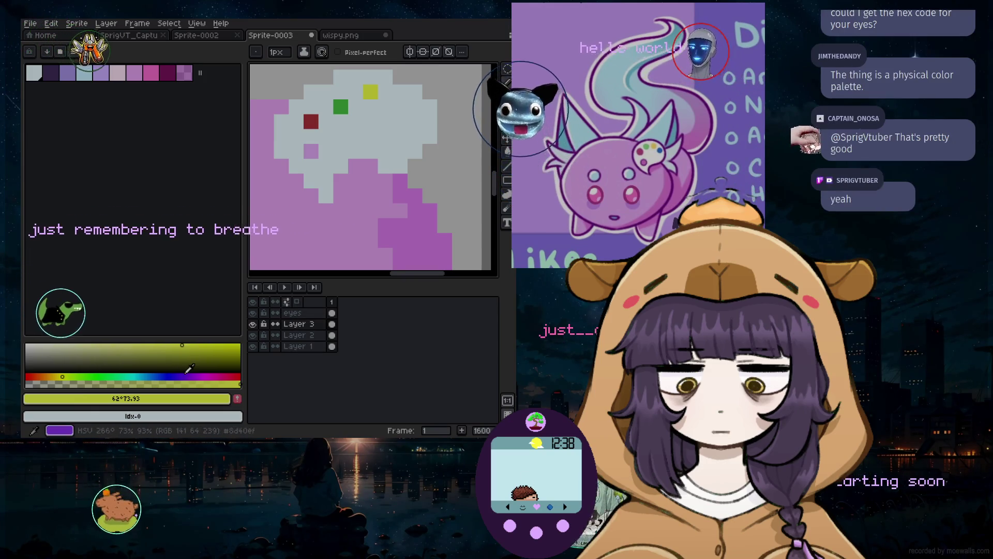
{"action": "left_click", "coordinate": [172, 375]}
{"action": "left_click", "coordinate": [403, 102]}
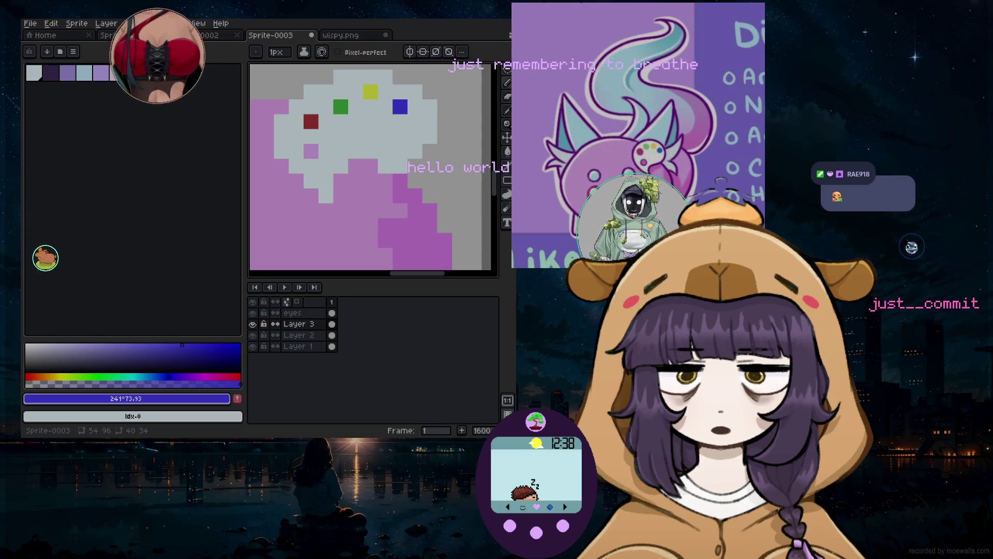
Sample the tuft's pale blue with the Eyedropper, then return to the Pencil
{"action": "scroll", "coordinate": [398, 162], "scroll_direction": "down", "scroll_amount": 3}
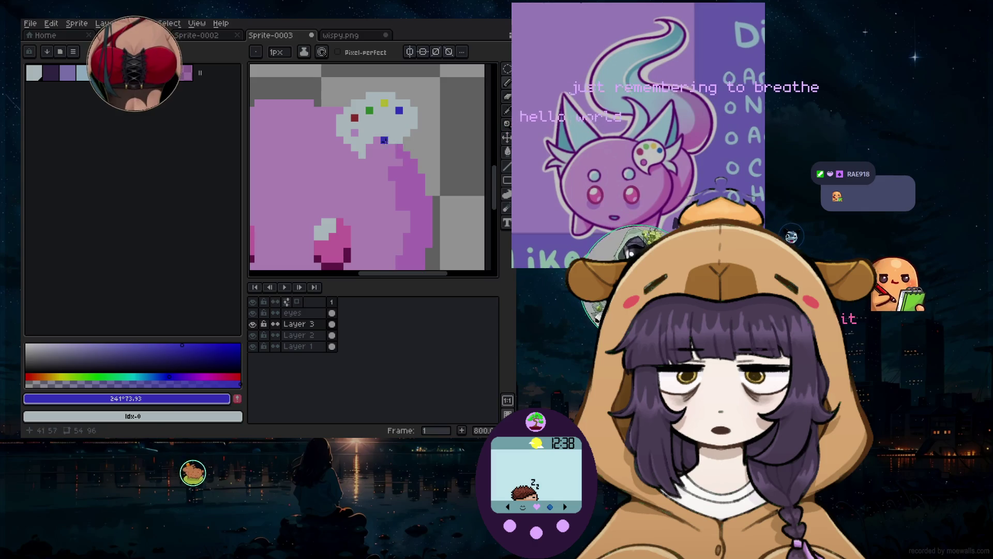
{"action": "scroll", "coordinate": [384, 140], "scroll_direction": "up", "scroll_amount": 1}
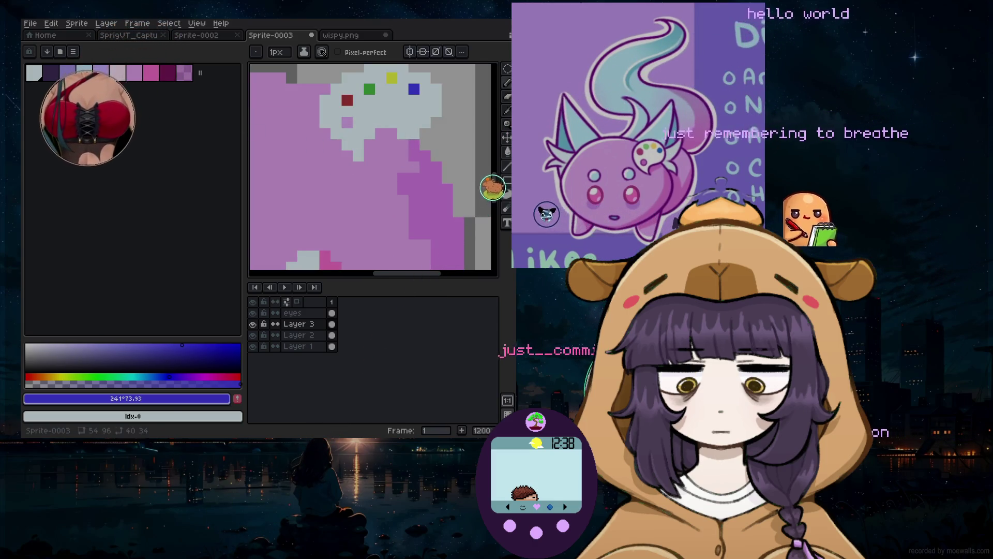
{"action": "scroll", "coordinate": [355, 147], "scroll_direction": "down", "scroll_amount": 1}
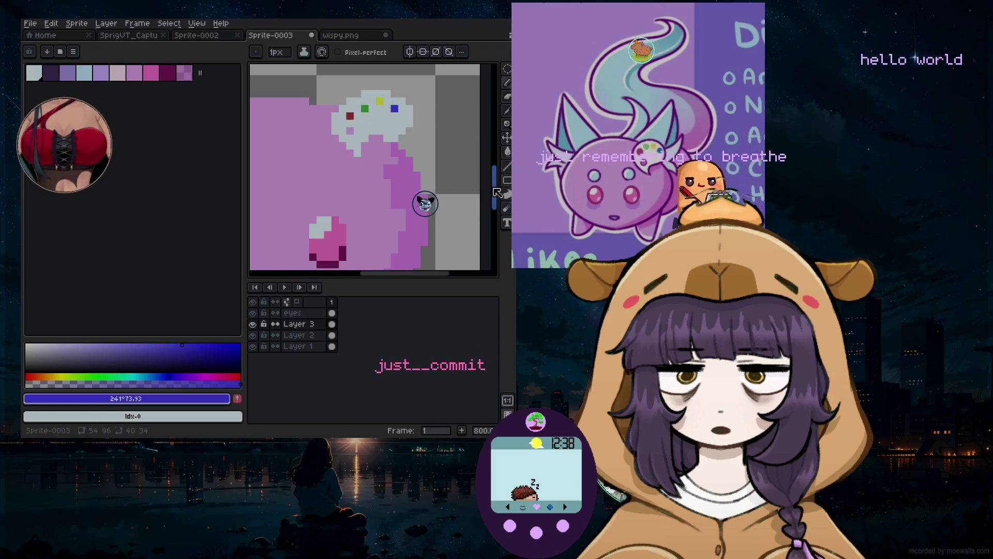
{"action": "scroll", "coordinate": [383, 158], "scroll_direction": "down", "scroll_amount": 4}
{"action": "scroll", "coordinate": [383, 158], "scroll_direction": "up", "scroll_amount": 1}
{"action": "scroll", "coordinate": [383, 230], "scroll_direction": "left", "scroll_amount": 4}
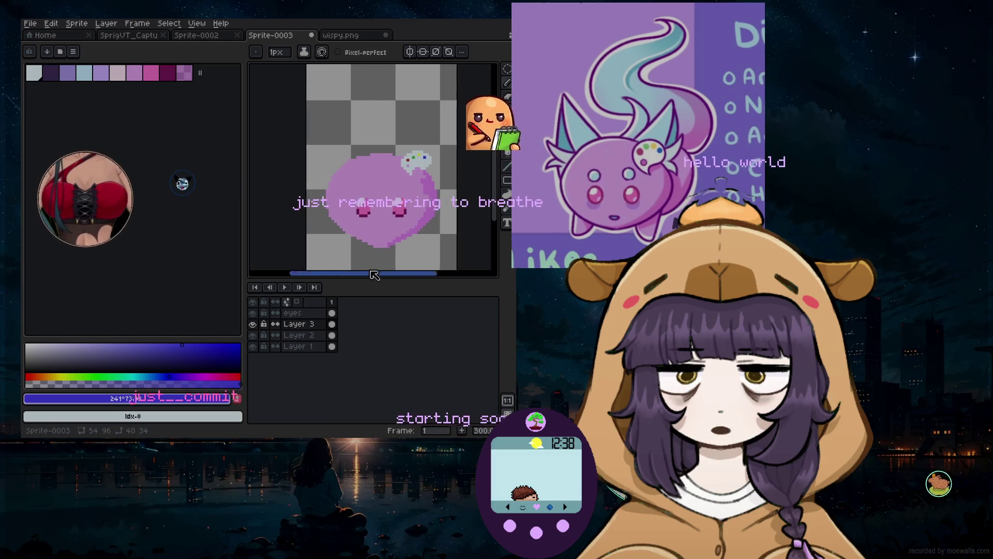
{"action": "scroll", "coordinate": [409, 196], "scroll_direction": "up", "scroll_amount": 1}
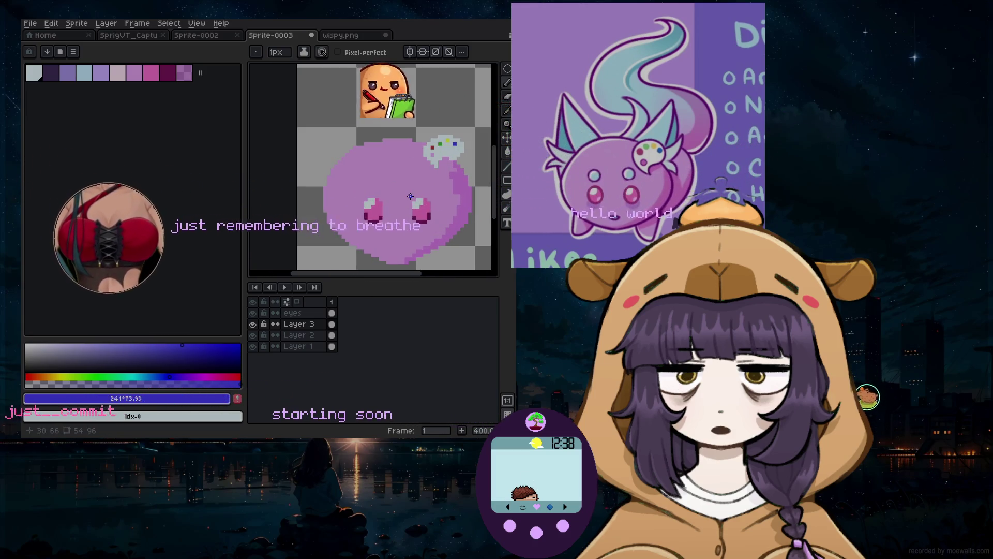
{"action": "left_click", "coordinate": [508, 114]}
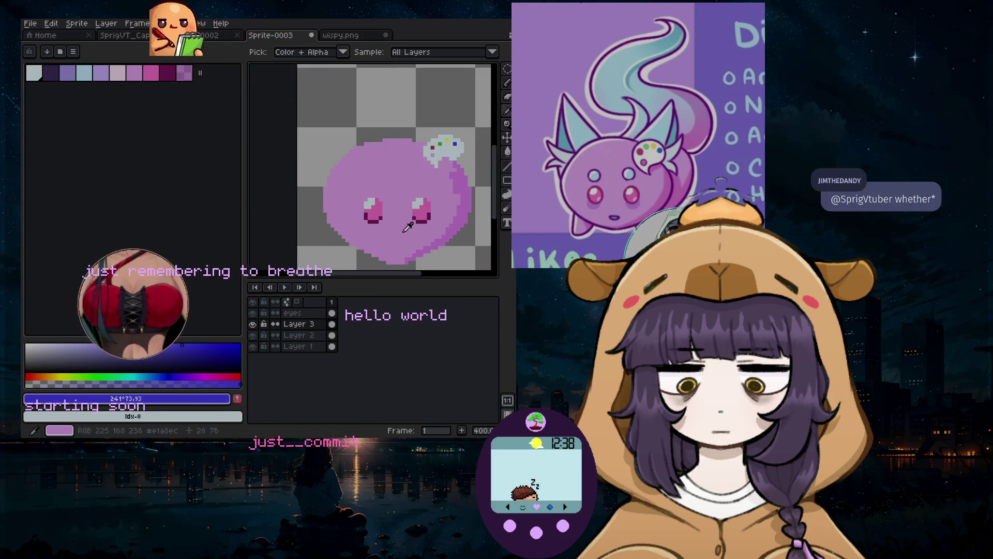
{"action": "left_click", "coordinate": [83, 72]}
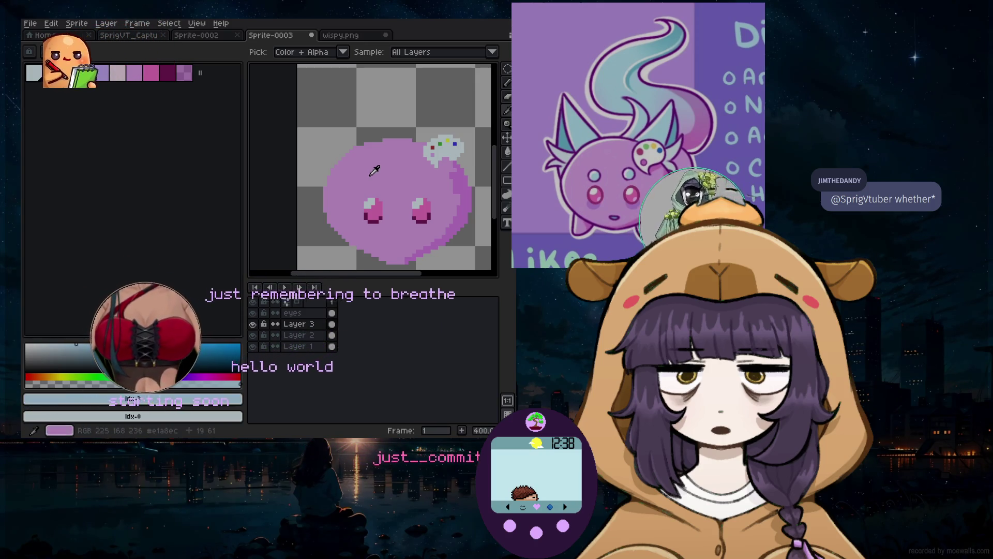
{"action": "left_click", "coordinate": [507, 83]}
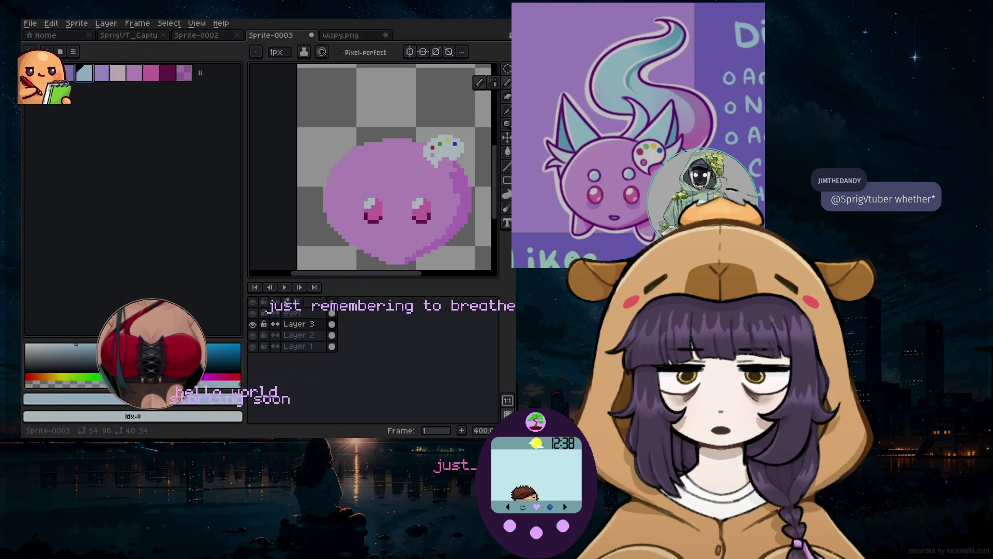
Add a new empty Layer 4 and set the pencil to 5px
{"action": "left_click", "coordinate": [108, 24]}
{"action": "mouse_move", "coordinate": [122, 78]}
{"action": "left_click", "coordinate": [210, 79]}
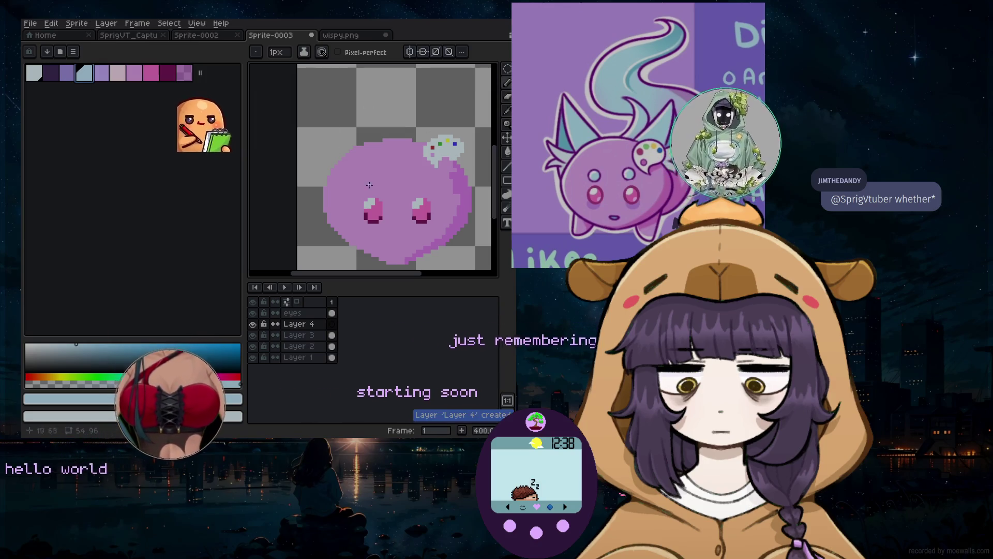
{"action": "key", "text": "minus"}
{"action": "key", "text": "minus"}
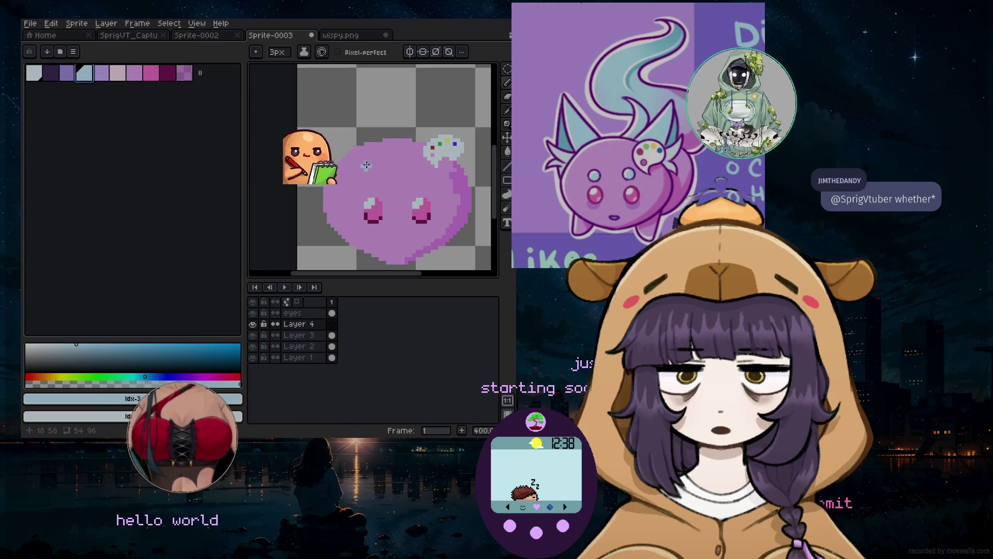
{"action": "scroll", "coordinate": [362, 186], "scroll_direction": "up", "scroll_amount": 1}
{"action": "key", "text": "minus"}
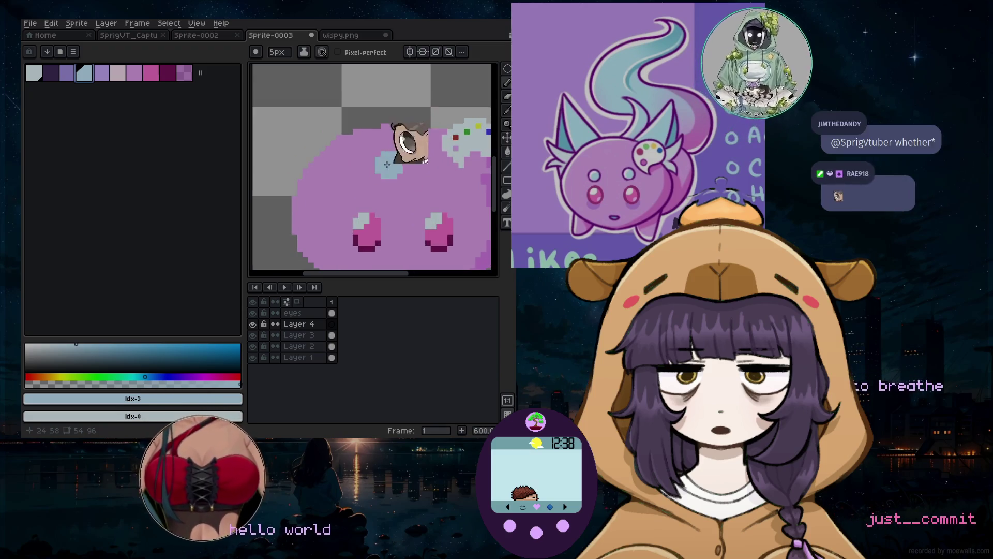
{"action": "key", "text": "plus"}
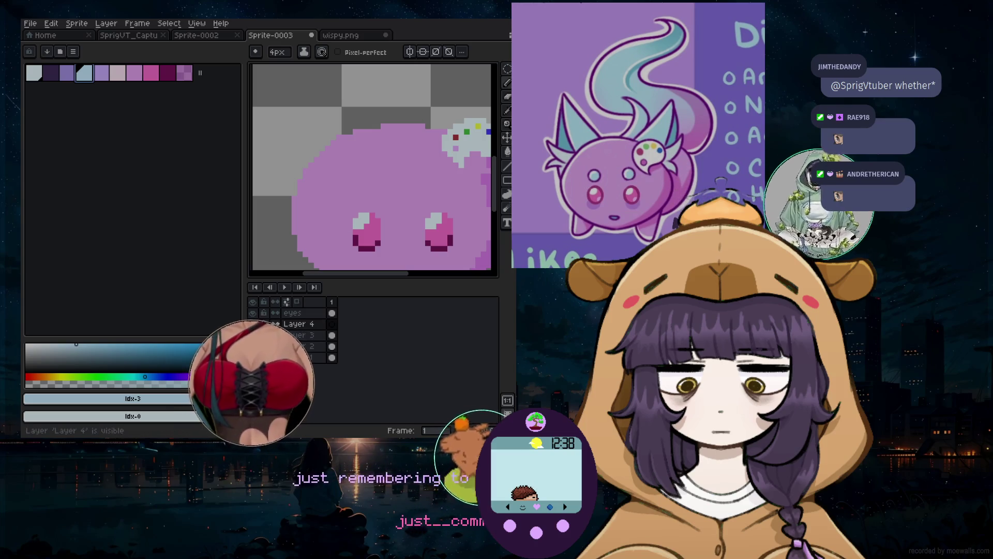
Paint a pale blue dot above each eye, then switch to the first palette swatch
{"action": "left_click", "coordinate": [360, 190]}
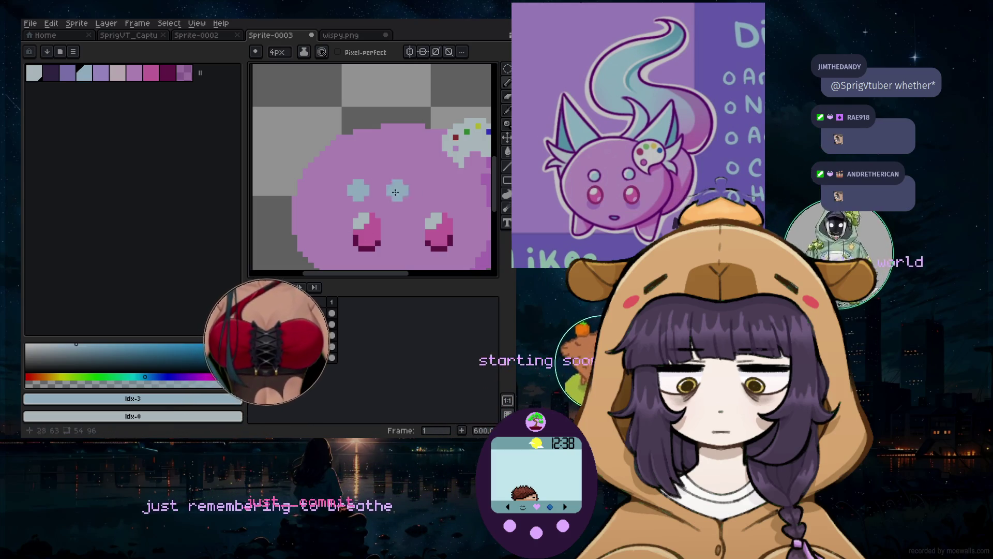
{"action": "left_click", "coordinate": [444, 192]}
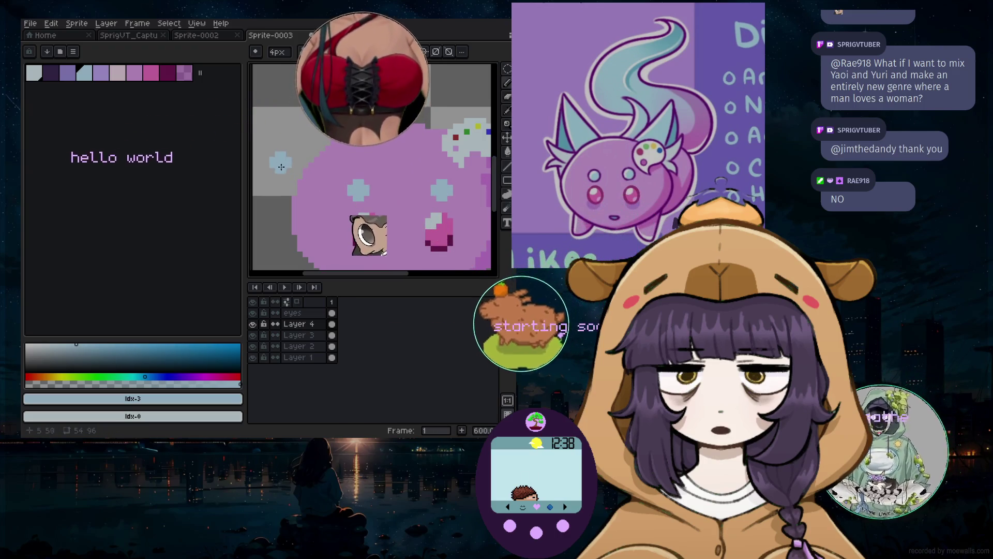
{"action": "scroll", "coordinate": [399, 219], "scroll_direction": "down", "scroll_amount": 3}
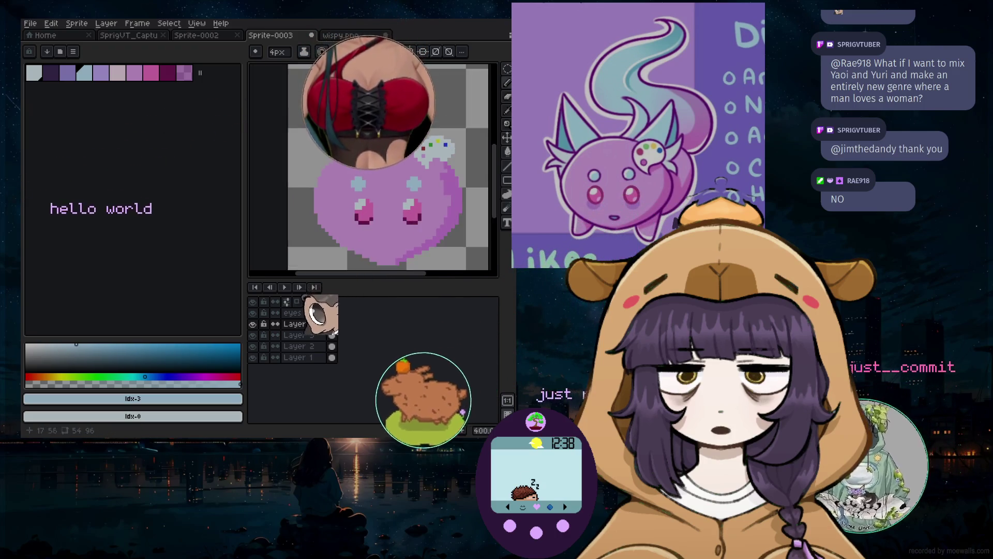
{"action": "scroll", "coordinate": [411, 199], "scroll_direction": "up", "scroll_amount": 1}
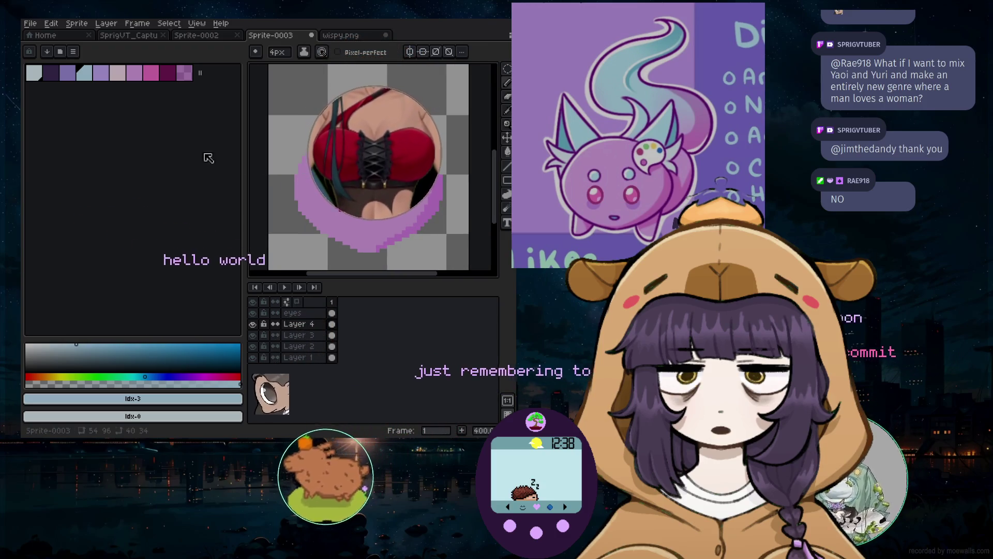
{"action": "left_click", "coordinate": [34, 76]}
{"action": "scroll", "coordinate": [375, 152], "scroll_direction": "up", "scroll_amount": 3}
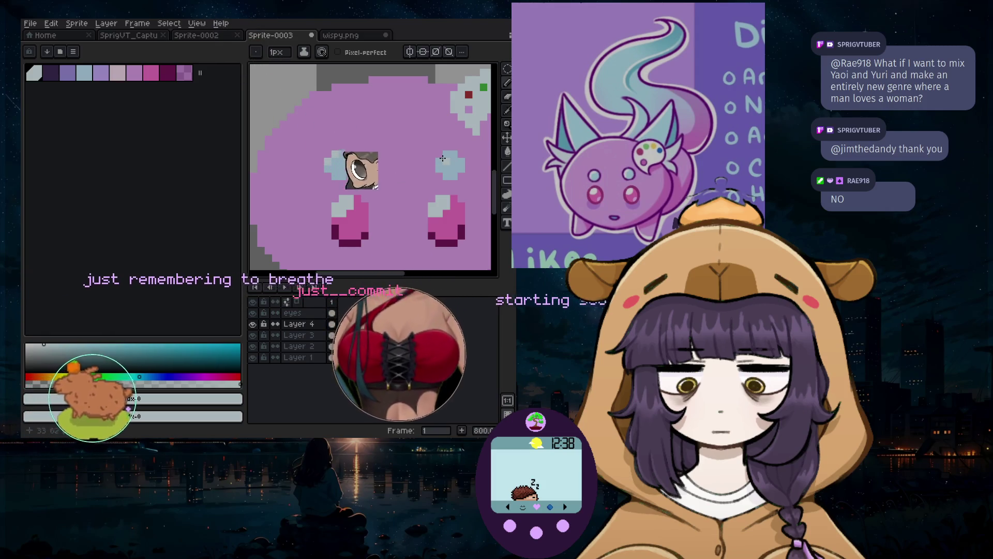
{"action": "scroll", "coordinate": [433, 159], "scroll_direction": "down", "scroll_amount": 4}
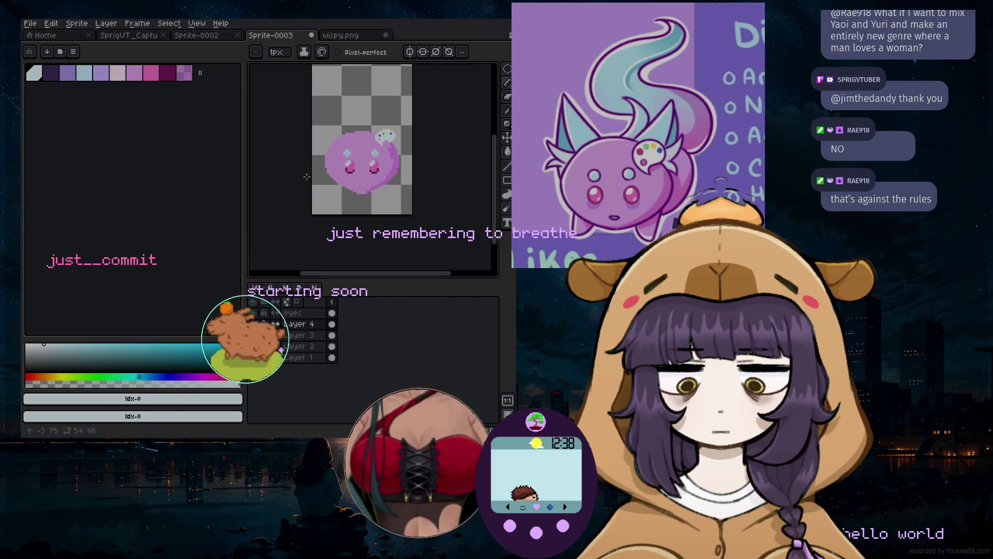
{"action": "scroll", "coordinate": [340, 183], "scroll_direction": "up", "scroll_amount": 1}
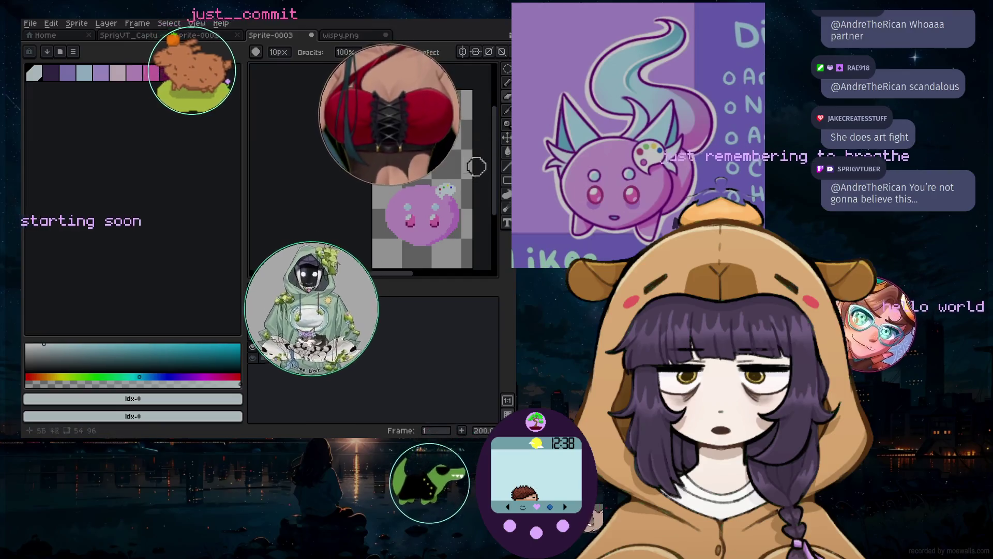
Create a new Layer 5 and paint a pale blue shape on it with a 16px brush
{"action": "left_click", "coordinate": [84, 72]}
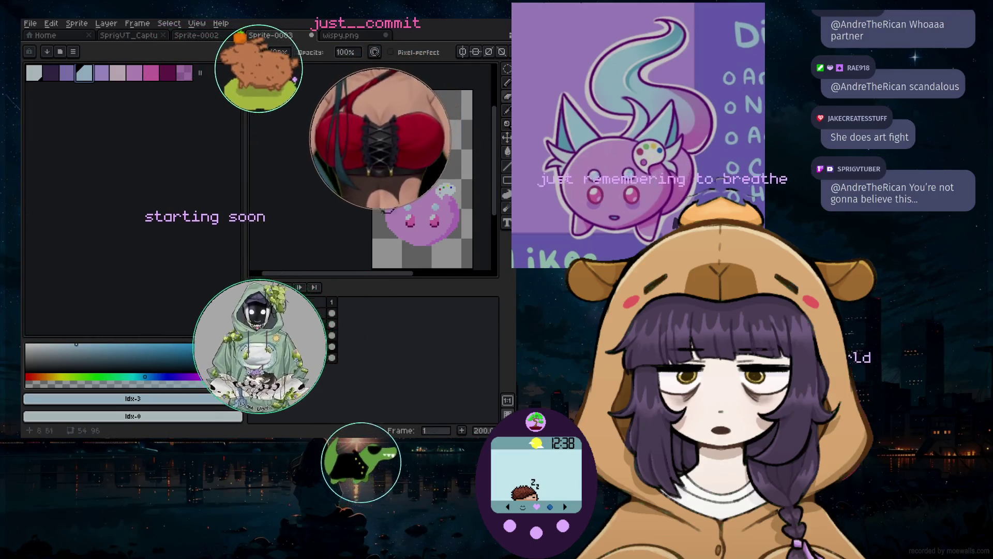
{"action": "key", "text": "Tab"}
{"action": "left_click", "coordinate": [110, 24]}
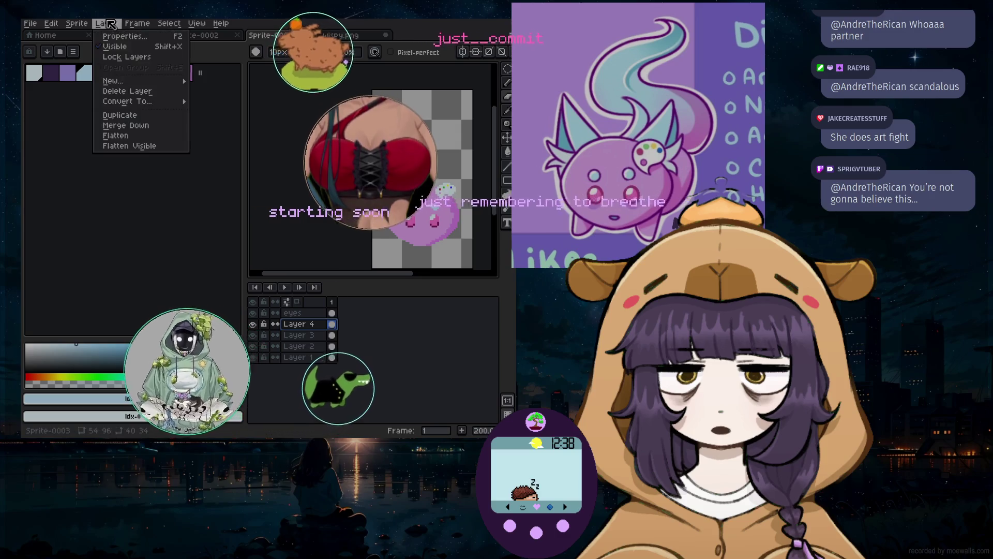
{"action": "mouse_move", "coordinate": [140, 81]}
{"action": "left_click", "coordinate": [212, 81]}
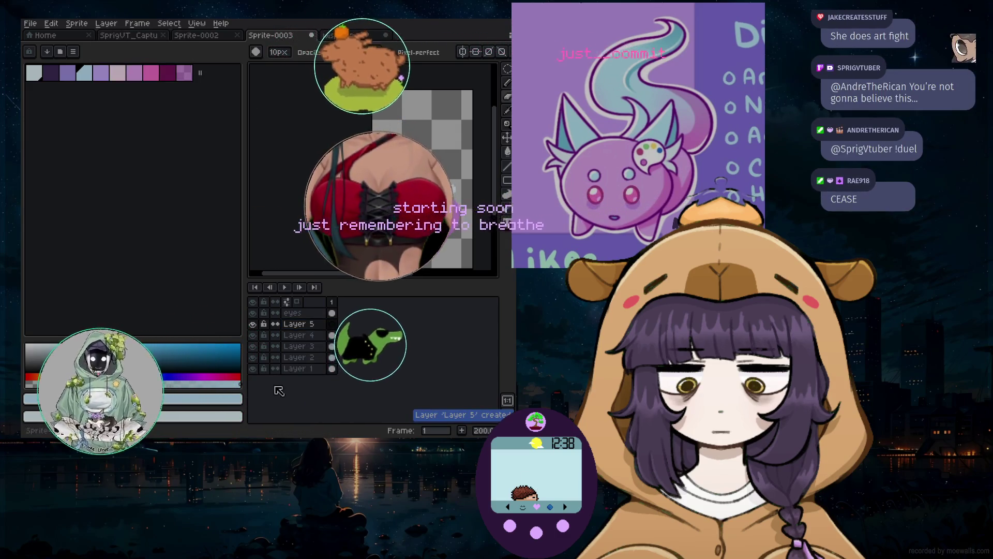
{"action": "key", "text": "b"}
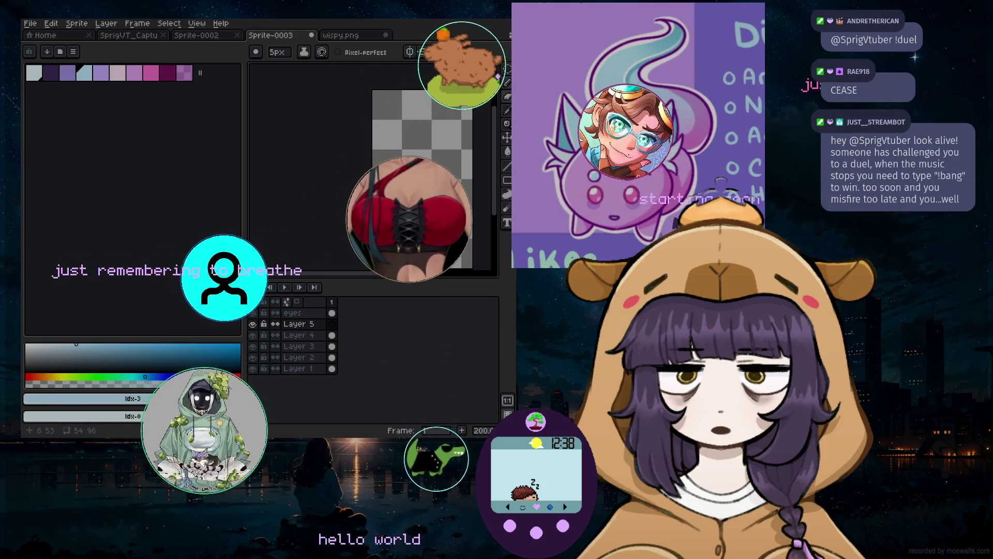
{"action": "key", "text": "e"}
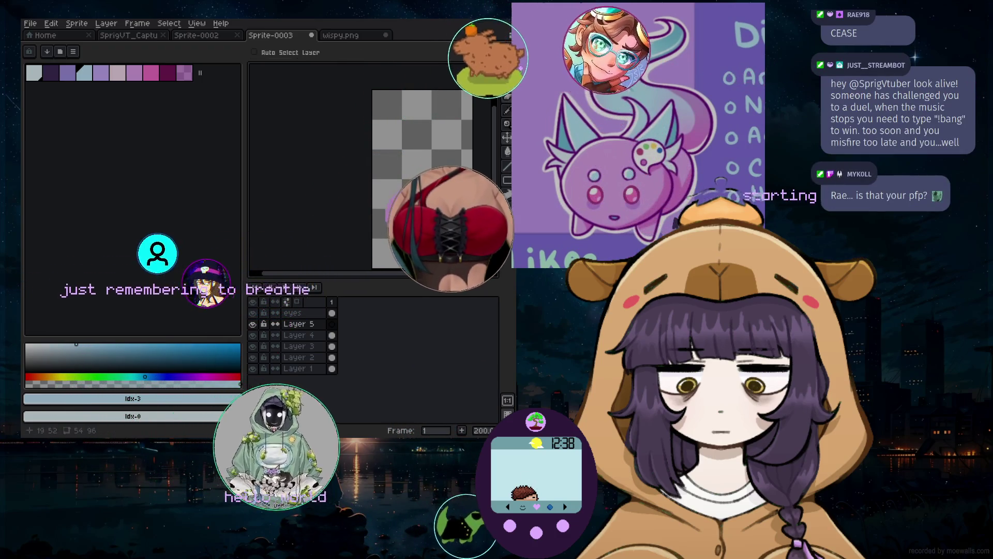
{"action": "left_click", "coordinate": [391, 166]}
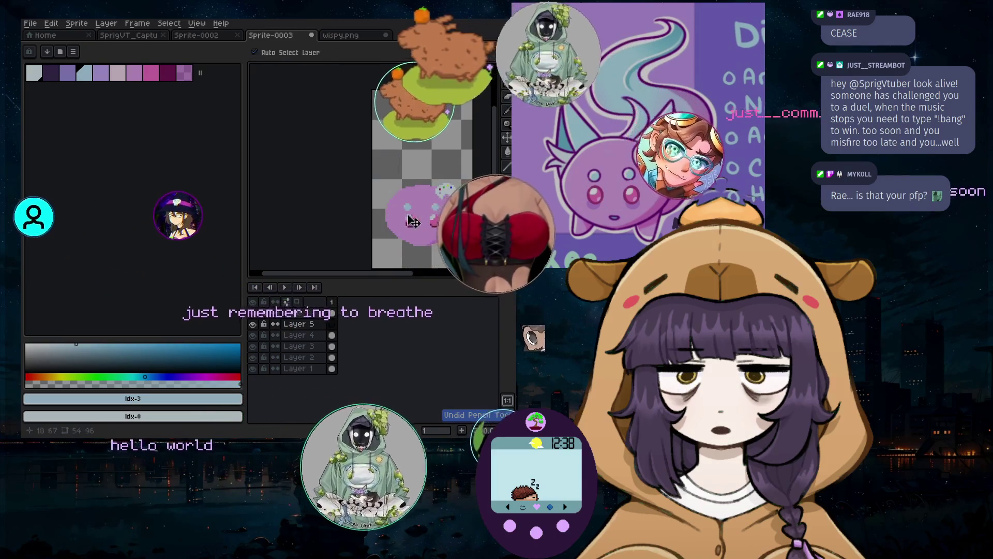
Drag Layer 5 below Layer 1 to the bottom of the stack, toggling visibility to compare
{"action": "scroll", "coordinate": [363, 210], "scroll_direction": "up", "scroll_amount": 3}
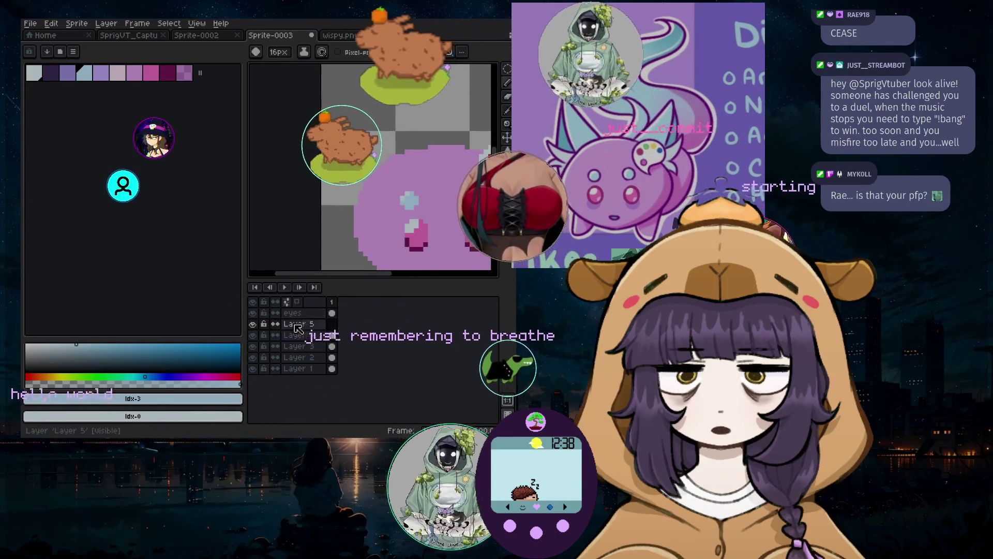
{"action": "left_click", "coordinate": [252, 324]}
{"action": "left_click", "coordinate": [253, 324]}
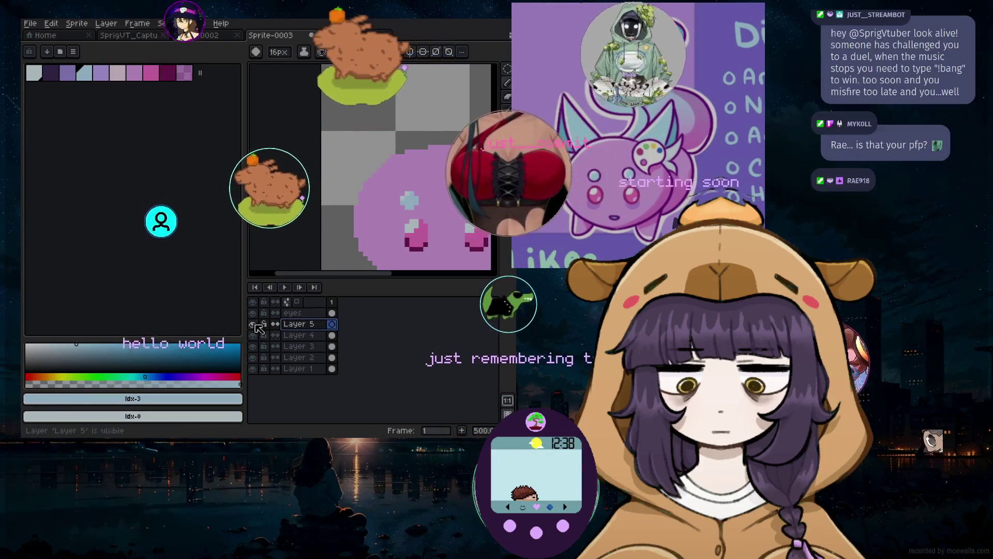
{"action": "left_click_drag", "start_coordinate": [308, 335], "coordinate": [310, 368]}
{"action": "left_click", "coordinate": [253, 324]}
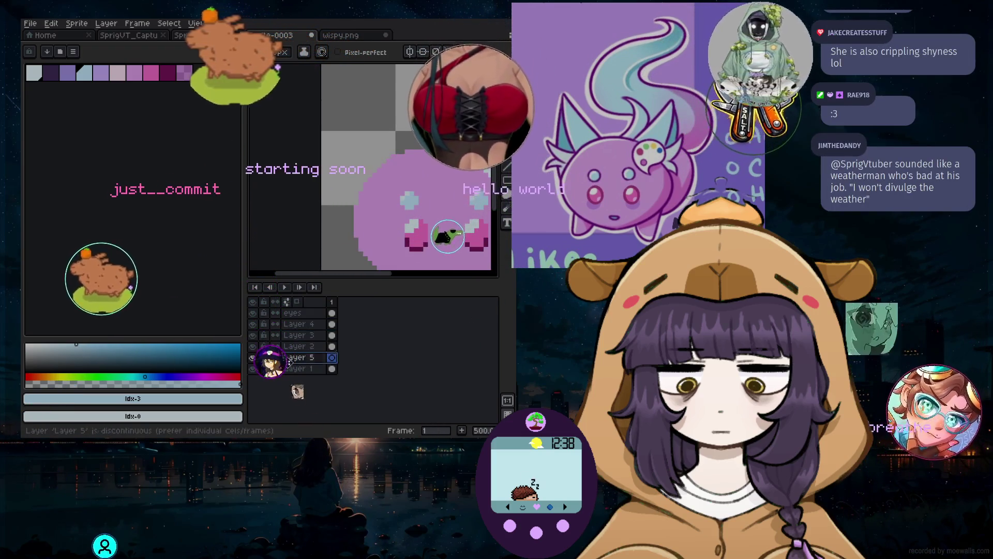
{"action": "left_click", "coordinate": [253, 358]}
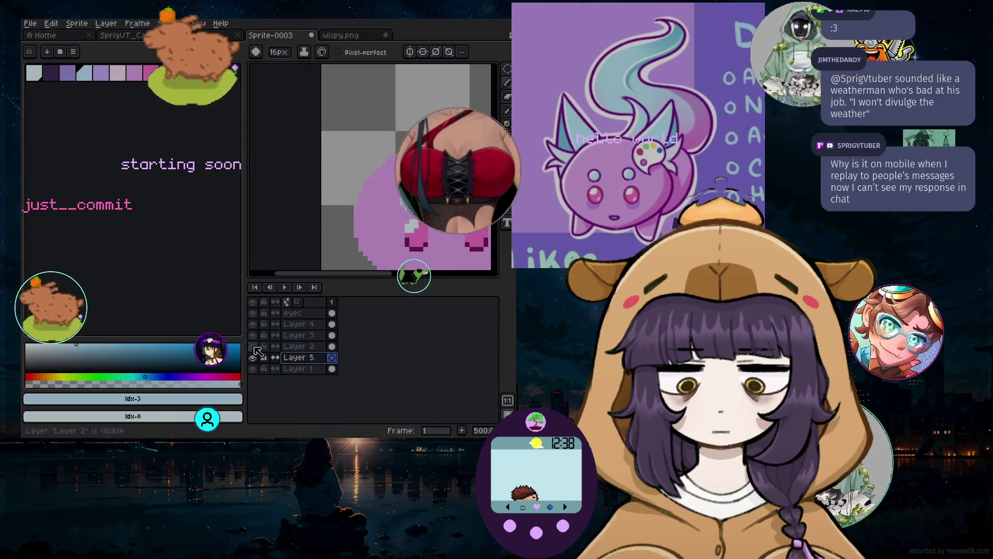
{"action": "left_click", "coordinate": [254, 369]}
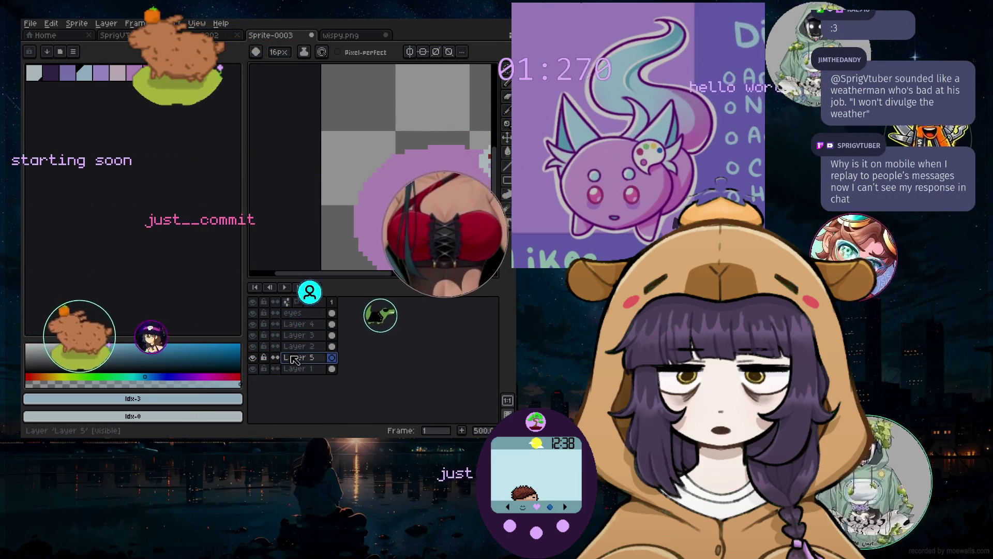
{"action": "left_click_drag", "start_coordinate": [294, 358], "coordinate": [295, 369]}
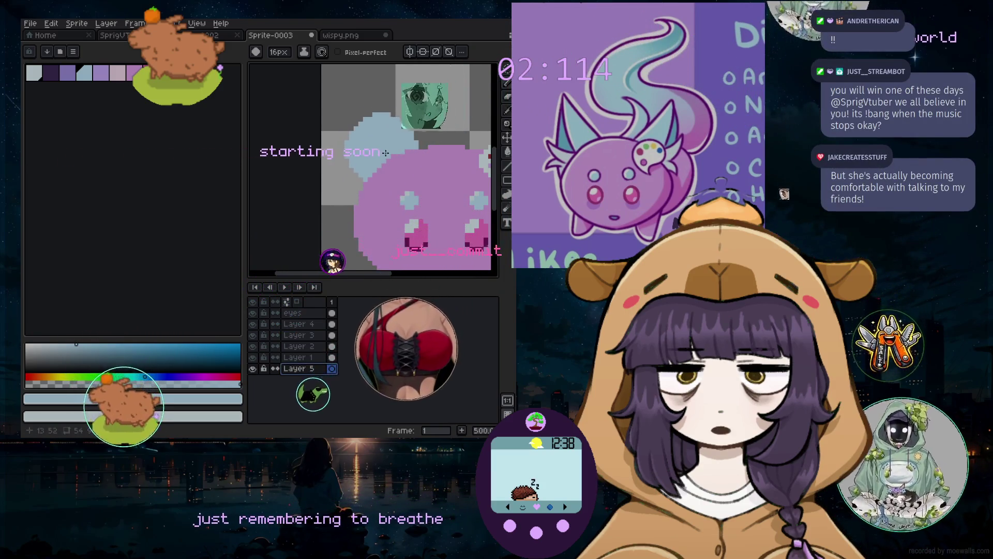
{"action": "scroll", "coordinate": [386, 153], "scroll_direction": "down", "scroll_amount": 2}
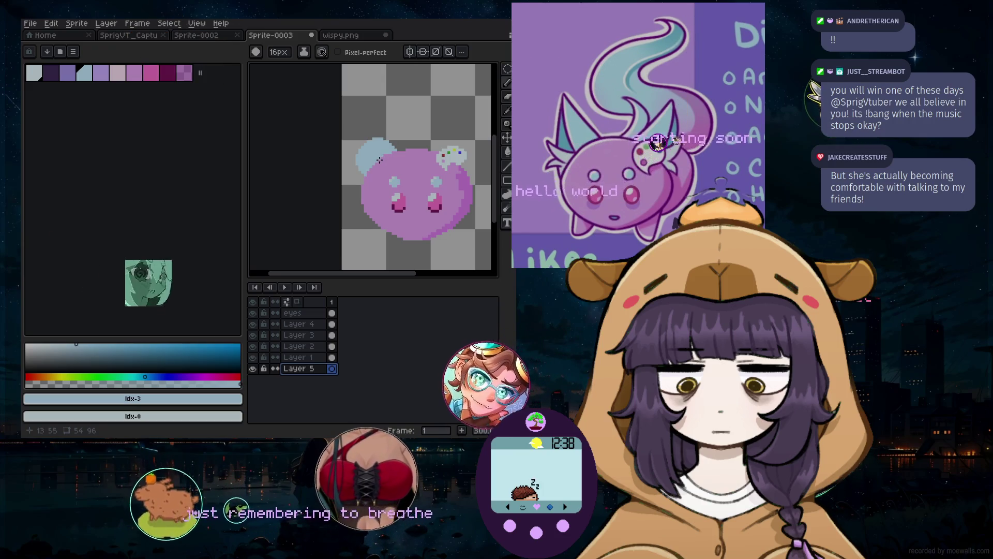
Paint a tall pointed light-blue ear upward behind the upper left of the head on Layer 5
{"action": "left_click_drag", "start_coordinate": [380, 160], "coordinate": [371, 134]}
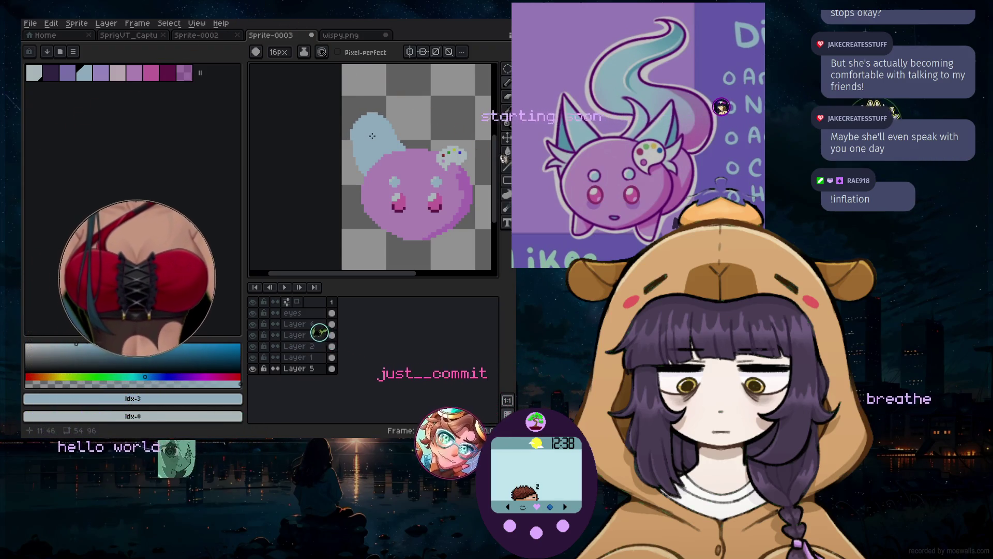
{"action": "key", "text": "b"}
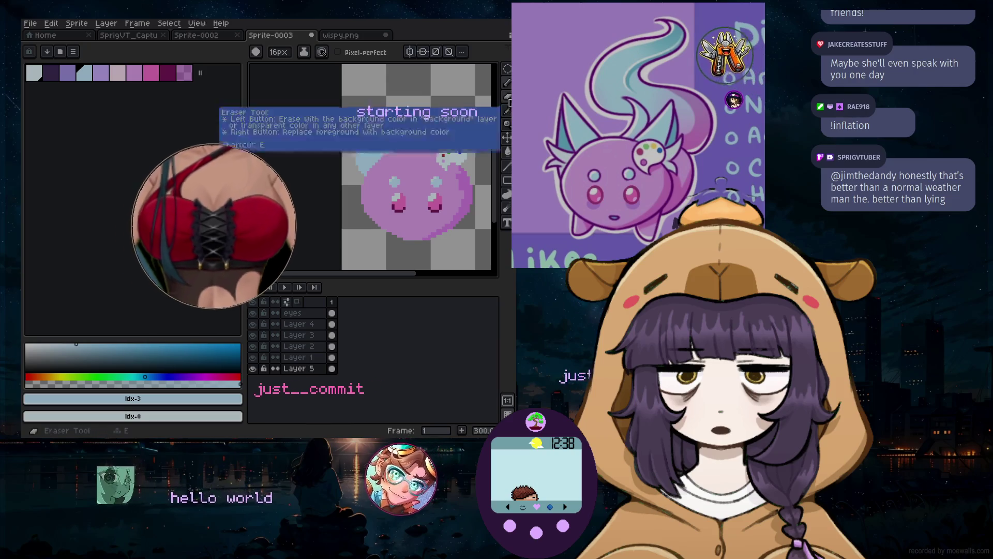
{"action": "scroll", "coordinate": [410, 138], "scroll_direction": "up", "scroll_amount": 2}
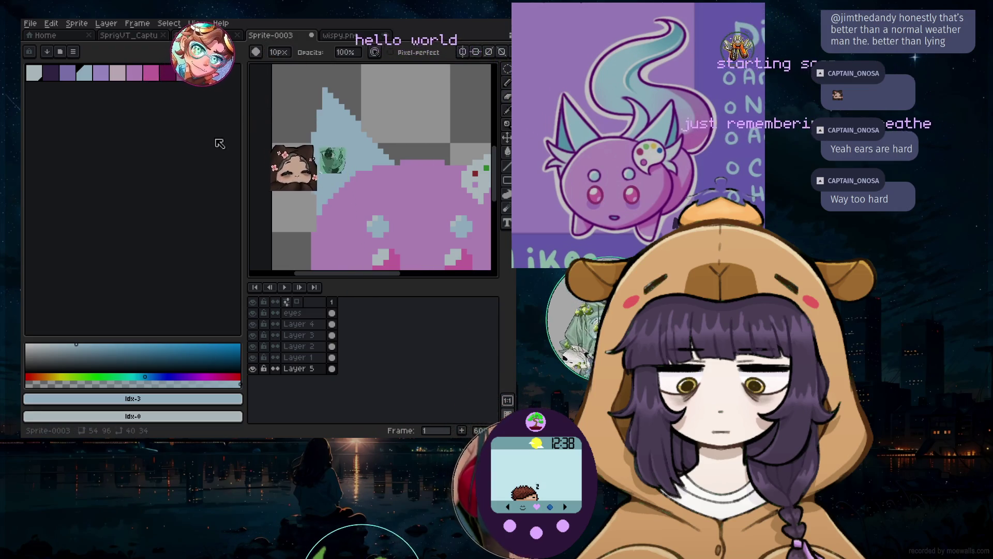
Enlarge the eraser step by step from 10px to 27px
{"action": "scroll", "coordinate": [256, 138], "scroll_direction": "down", "scroll_amount": 4}
{"action": "scroll", "coordinate": [410, 198], "scroll_direction": "up", "scroll_amount": 4}
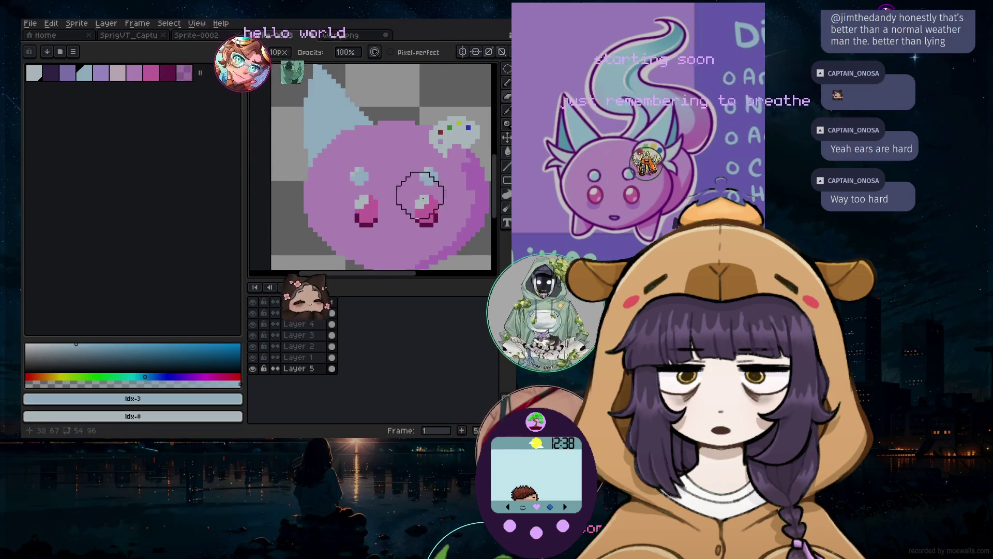
{"action": "left_click", "coordinate": [507, 109]}
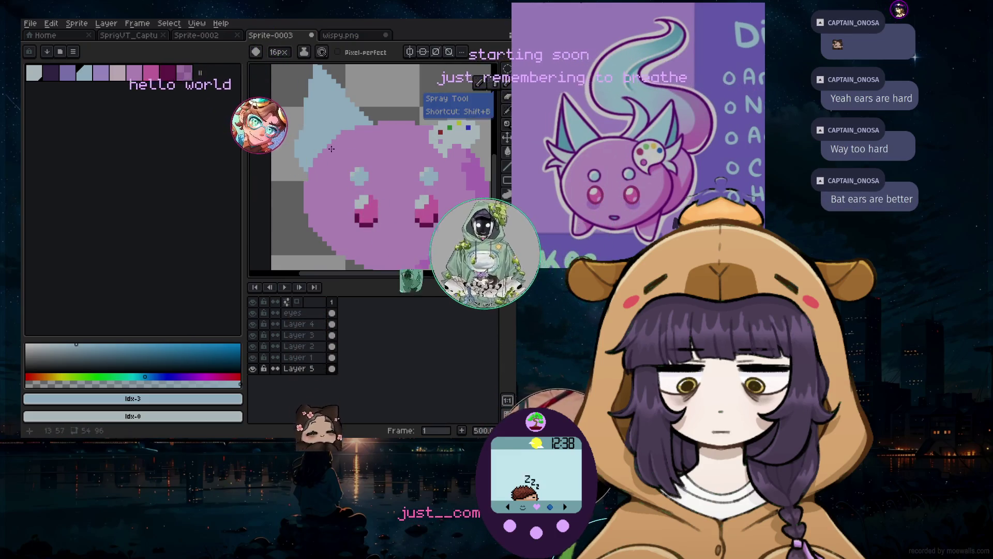
{"action": "scroll", "coordinate": [318, 157], "scroll_direction": "down", "scroll_amount": 2}
{"action": "scroll", "coordinate": [297, 122], "scroll_direction": "up", "scroll_amount": 3}
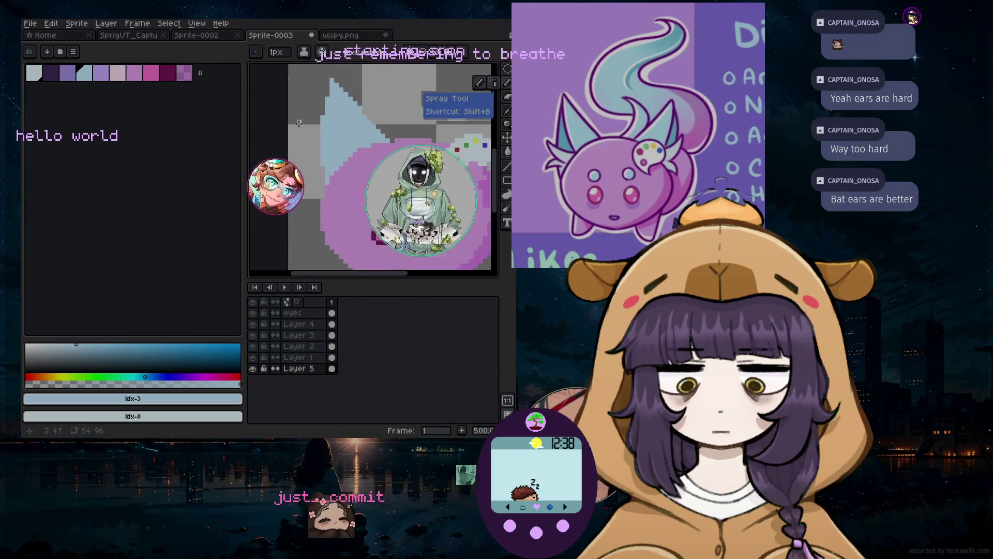
{"action": "scroll", "coordinate": [349, 97], "scroll_direction": "down", "scroll_amount": 3}
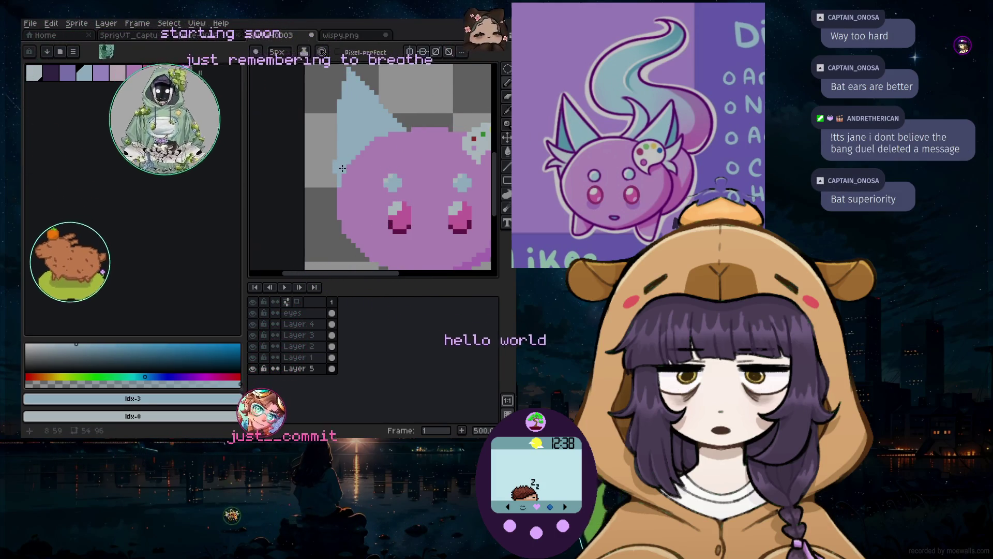
{"action": "key", "text": "plus"}
{"action": "key", "text": "plus"}
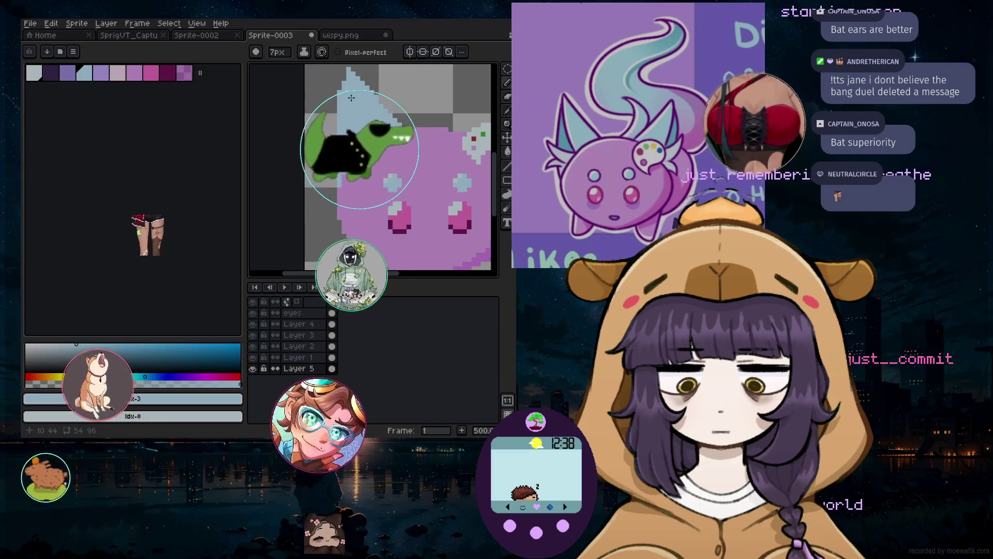
{"action": "scroll", "coordinate": [357, 109], "scroll_direction": "down", "scroll_amount": 2}
{"action": "scroll", "coordinate": [362, 121], "scroll_direction": "up", "scroll_amount": 1}
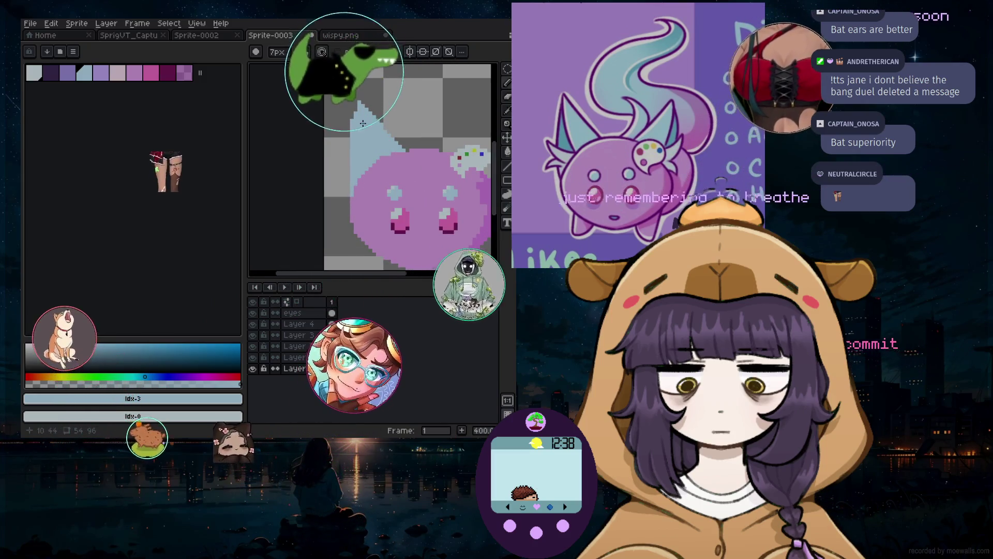
{"action": "key", "text": "plus"}
{"action": "key", "text": "plus"}
{"action": "key", "text": "plus"}
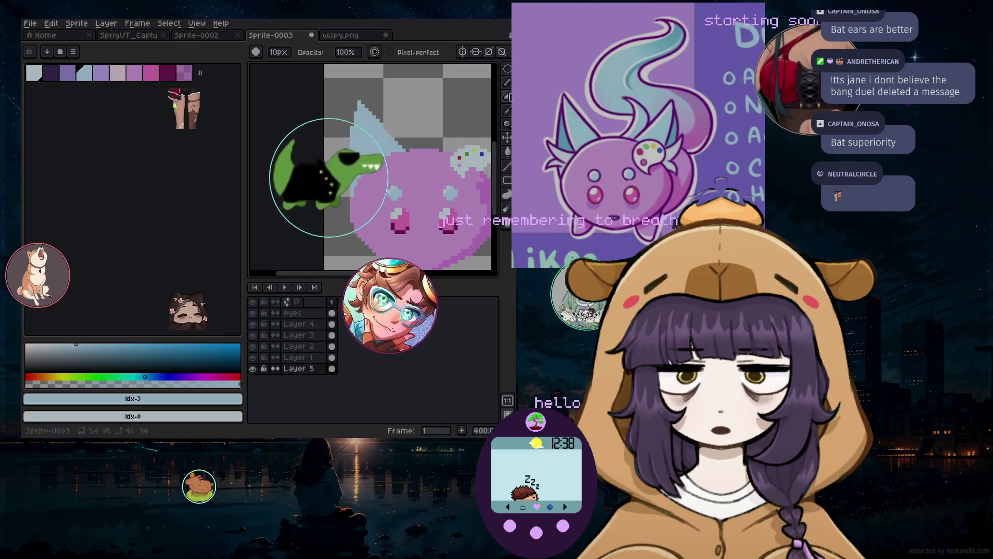
{"action": "key", "text": "plus"}
{"action": "key", "text": "plus"}
{"action": "key", "text": "plus"}
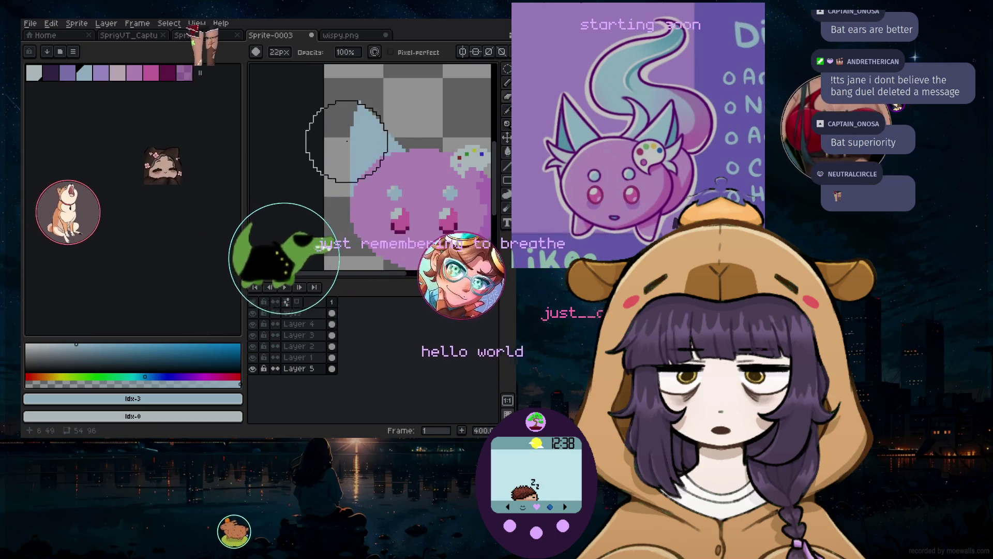
{"action": "key", "text": "plus"}
{"action": "key", "text": "plus"}
{"action": "key", "text": "plus"}
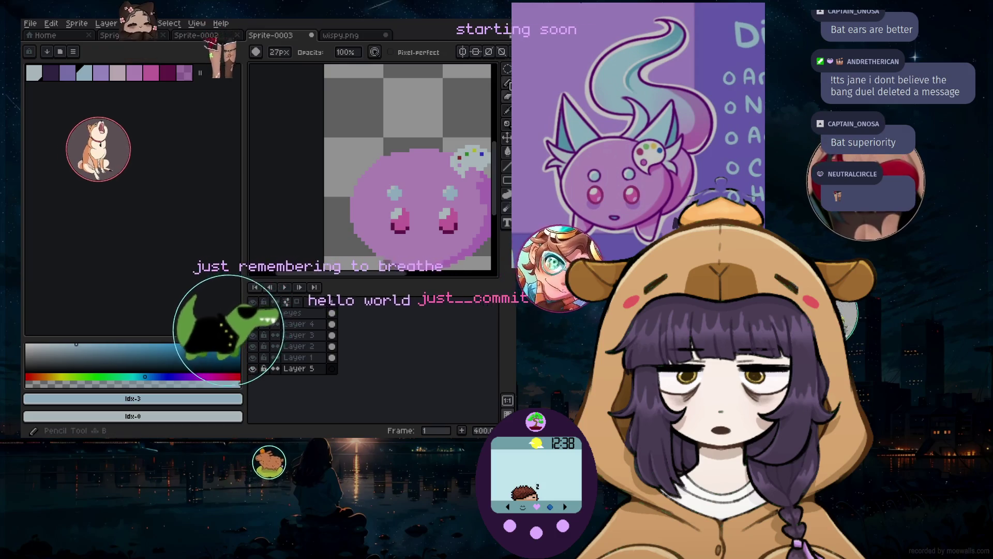
Choose the Curve tool from the Line tool flyout and drag a curve by the ear
{"action": "left_click_drag", "start_coordinate": [509, 85], "coordinate": [494, 83]}
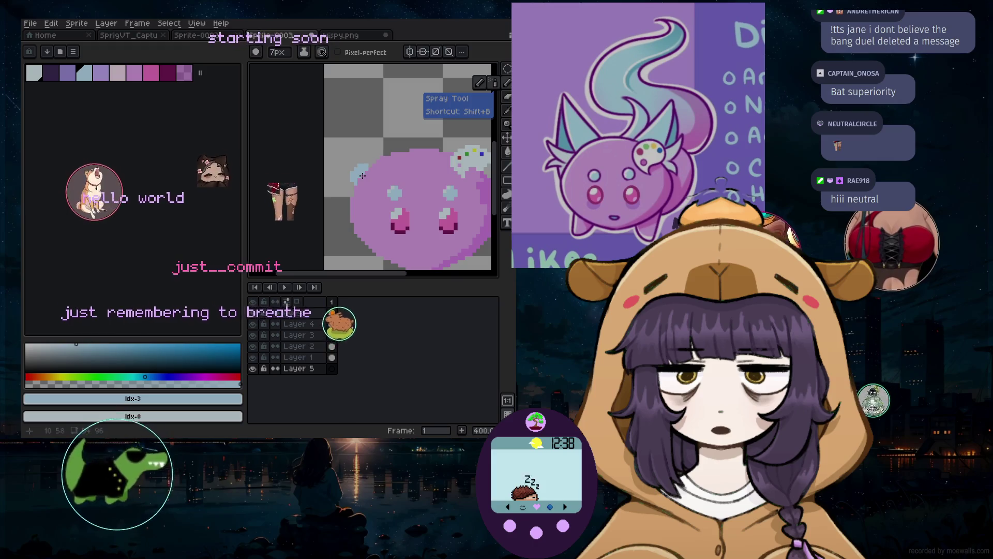
{"action": "left_click", "coordinate": [507, 166]}
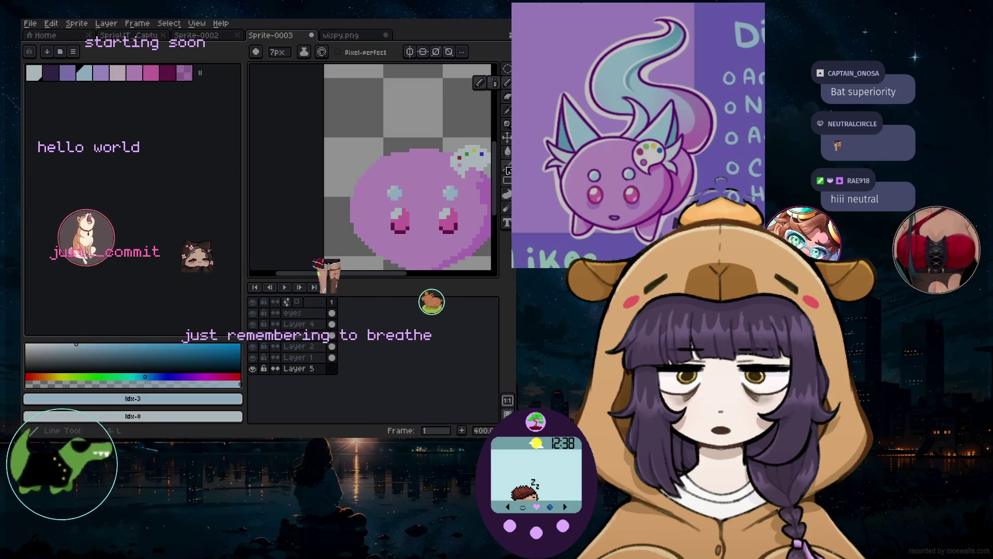
{"action": "left_click", "coordinate": [494, 166]}
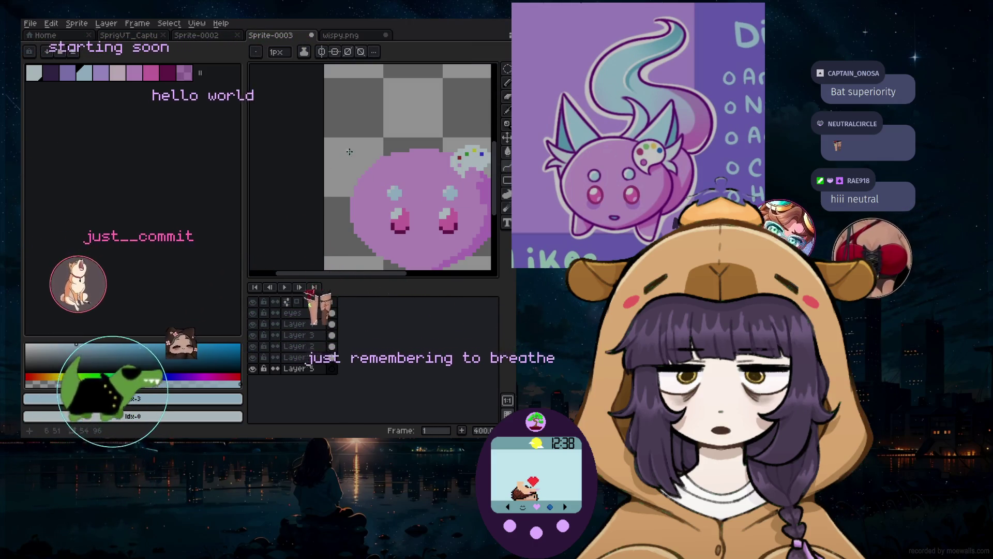
{"action": "left_click_drag", "start_coordinate": [354, 143], "coordinate": [367, 189]}
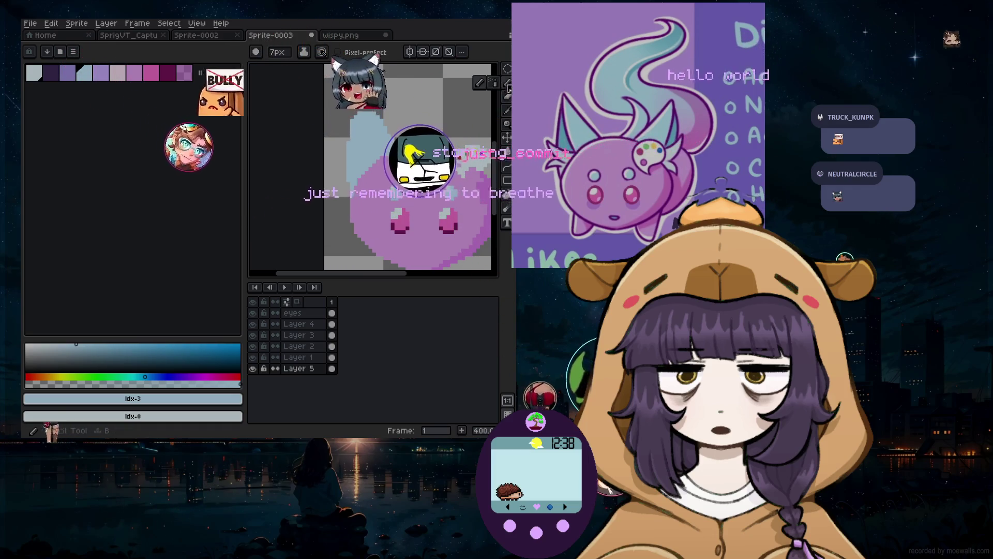
Pick the dark purple #3e2f56 palette swatch as the drawing colour
{"action": "left_click", "coordinate": [167, 73]}
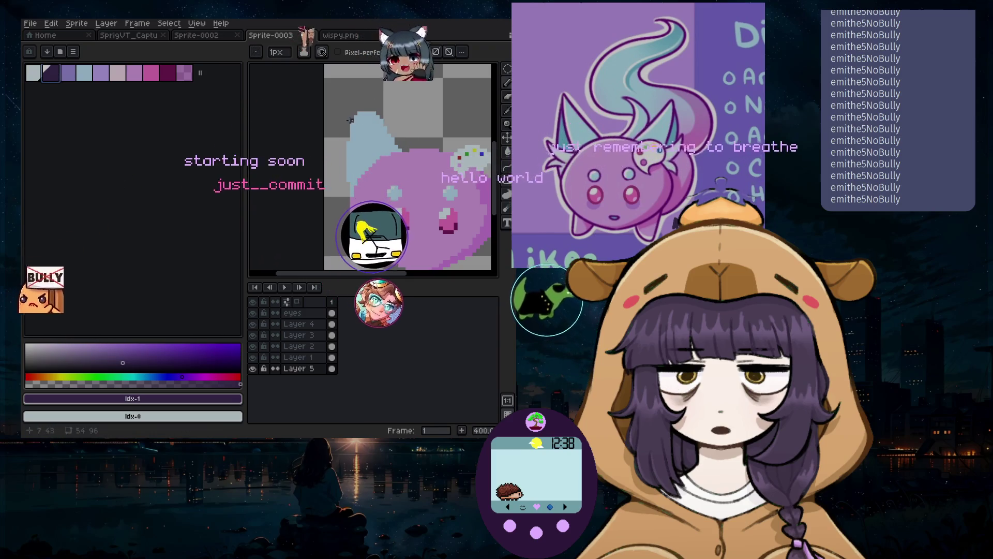
Place dark purple pixels at the ear's tip with the pencil
{"action": "scroll", "coordinate": [350, 120], "scroll_direction": "up", "scroll_amount": 3}
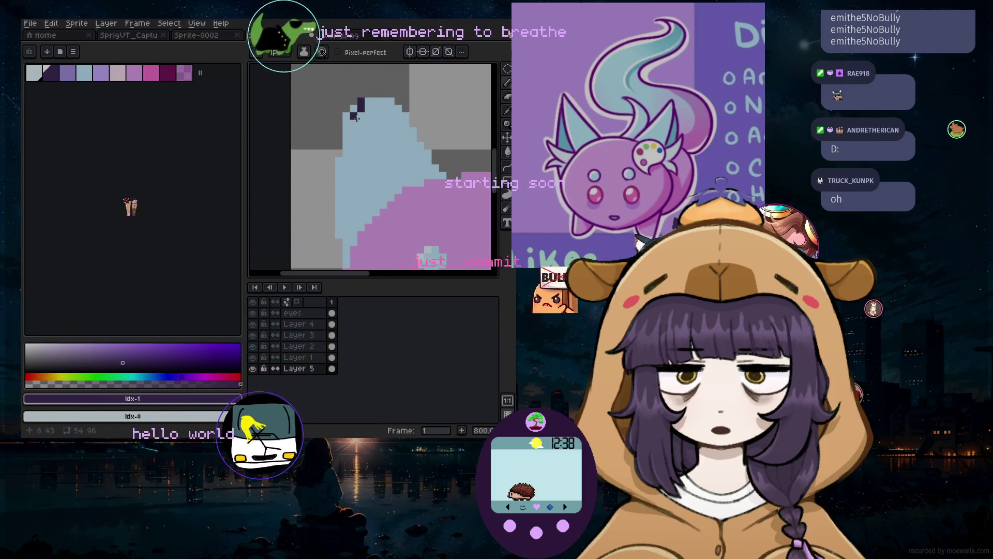
{"action": "left_click", "coordinate": [360, 123]}
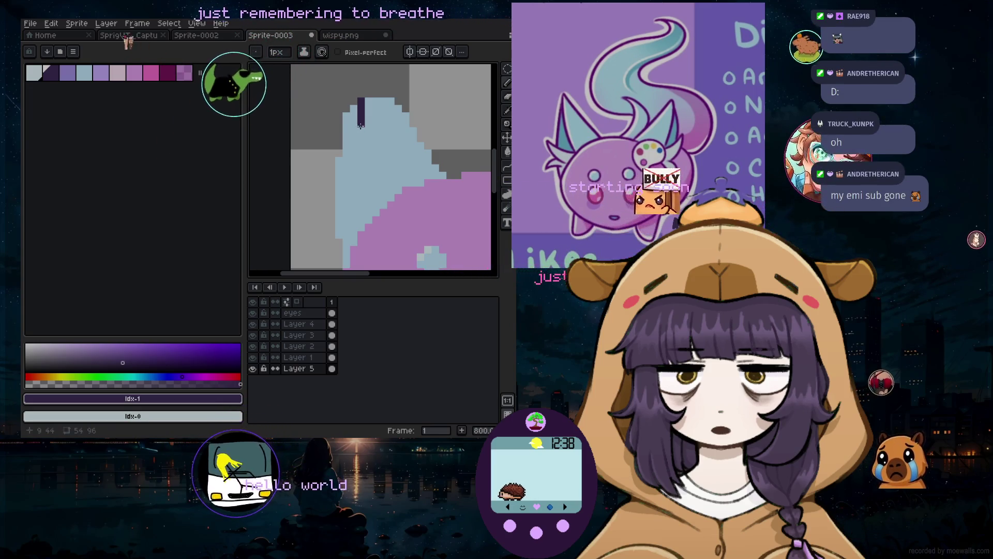
{"action": "key", "text": "ctrl+z"}
{"action": "key", "text": "v"}
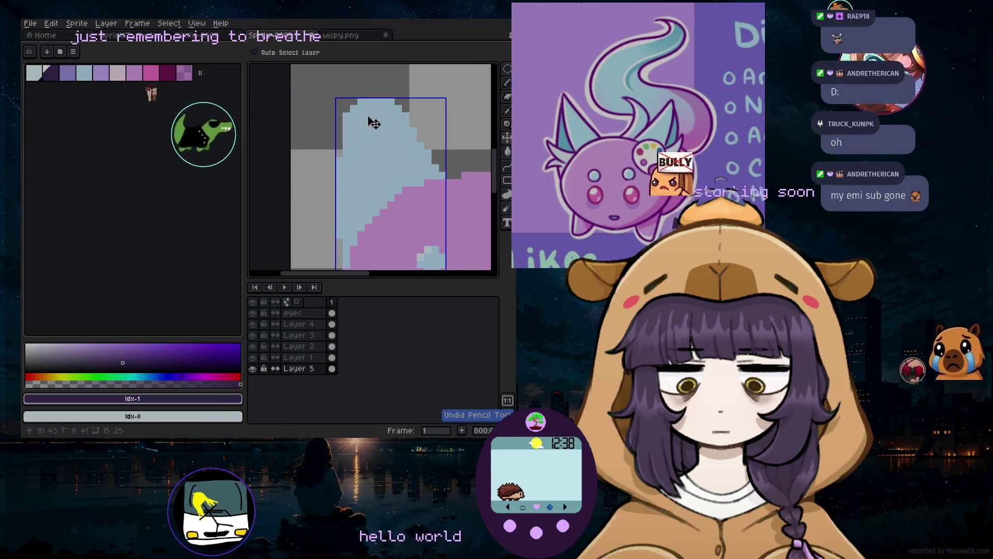
{"action": "key", "text": "b"}
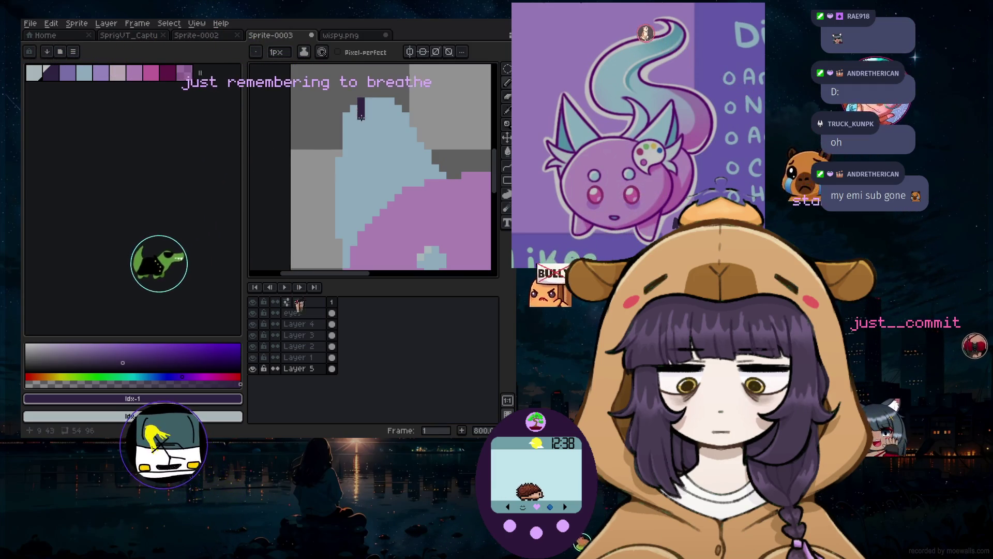
{"action": "left_click", "coordinate": [361, 125]}
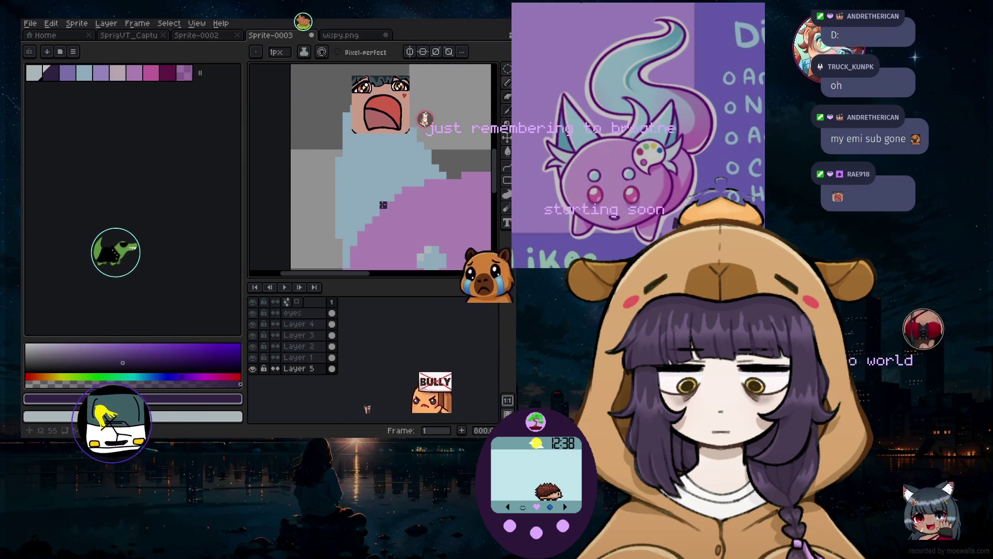
Outline the ear's edges with 1px dark lines, redrawing the left edge straight down to the body
{"action": "left_click", "coordinate": [507, 166]}
{"action": "left_click", "coordinate": [479, 167]}
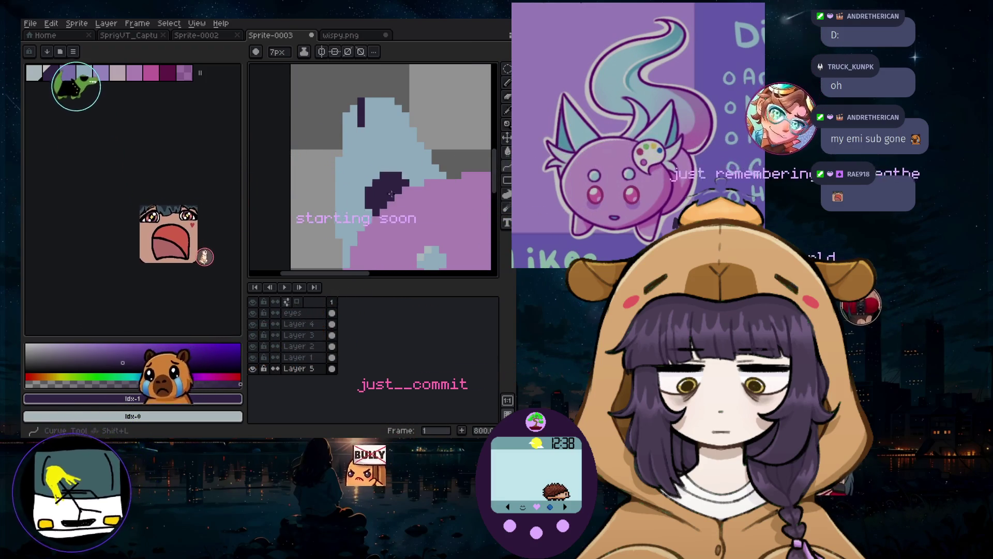
{"action": "left_click_drag", "start_coordinate": [376, 212], "coordinate": [363, 122]}
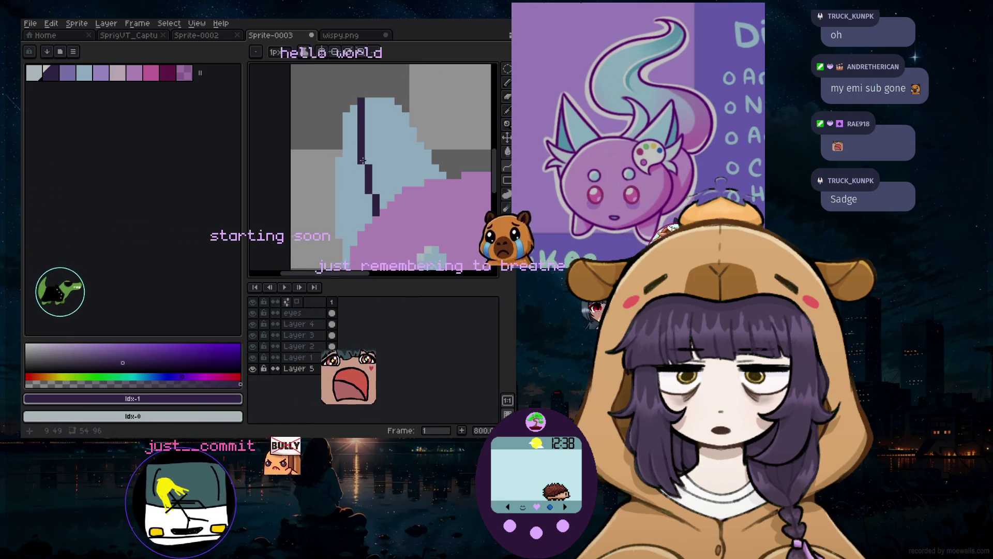
{"action": "mouse_move", "coordinate": [365, 101]}
{"action": "left_mouse_down"}
{"action": "mouse_move", "coordinate": [443, 177]}
{"action": "mouse_move", "coordinate": [397, 109]}
{"action": "left_mouse_up"}
{"action": "key", "text": "ctrl+z"}
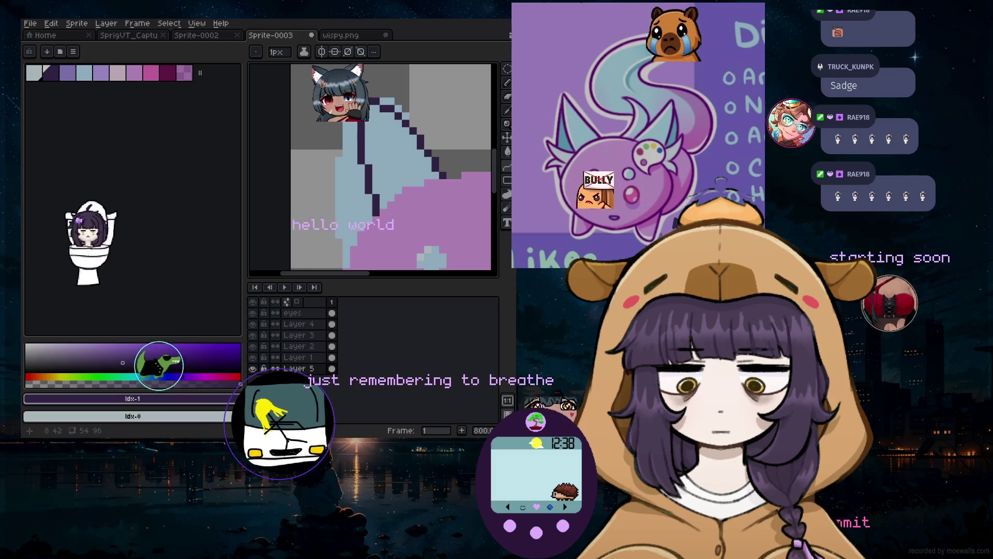
{"action": "left_click_drag", "start_coordinate": [380, 99], "coordinate": [330, 237]}
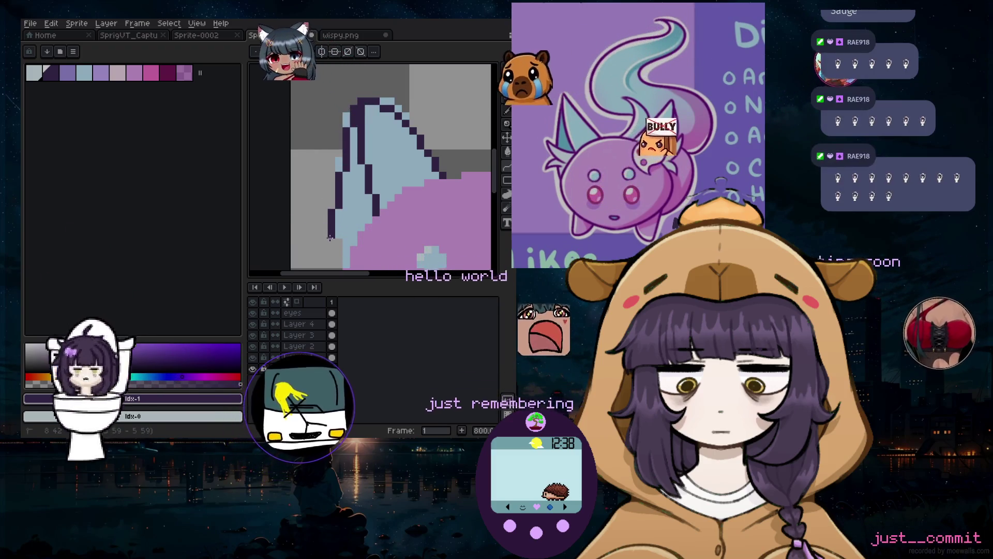
{"action": "key", "text": "ctrl+z"}
{"action": "left_click_drag", "start_coordinate": [339, 196], "coordinate": [346, 267]}
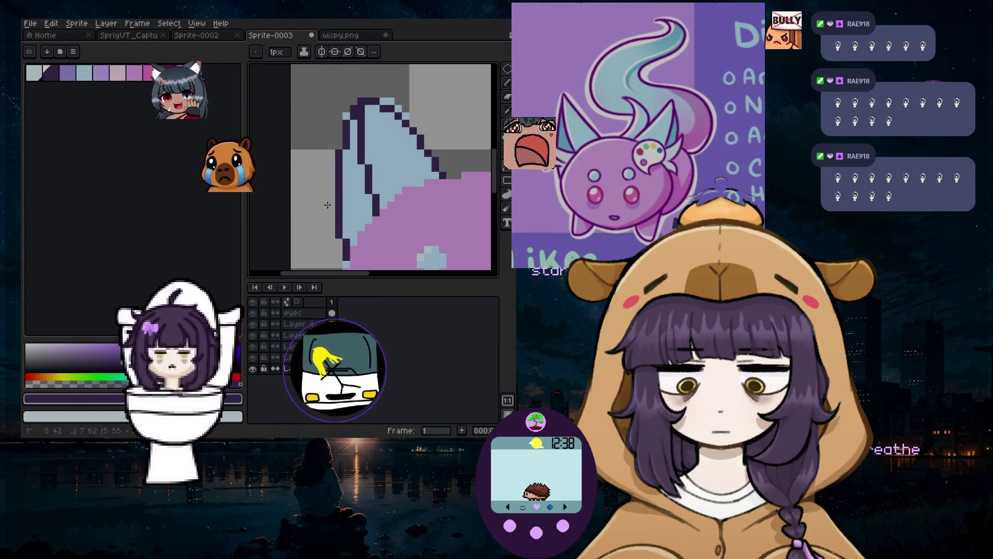
{"action": "scroll", "coordinate": [321, 228], "scroll_direction": "down", "scroll_amount": 3}
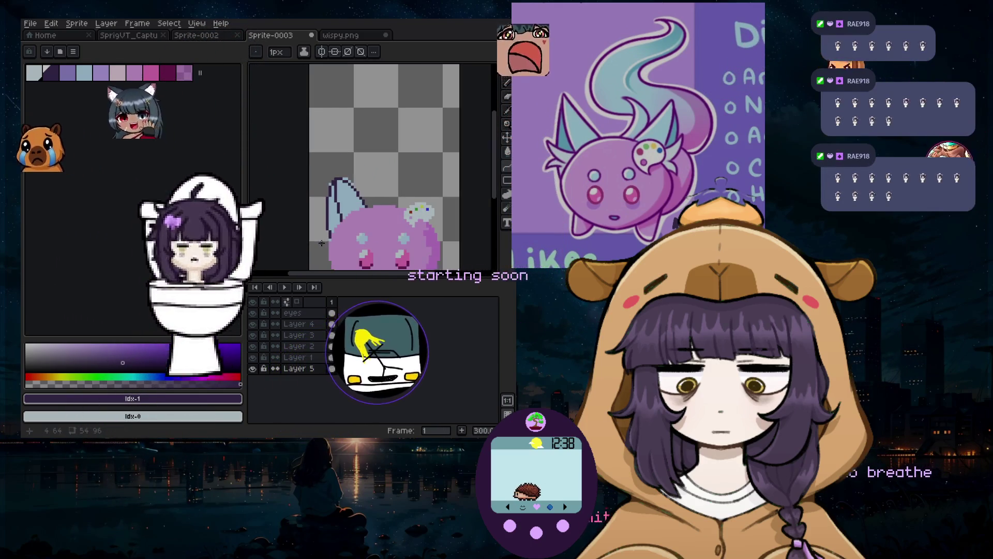
Add a new Layer 6 above Layer 5, choose the palest palette colour and a 7px brush
{"action": "scroll", "coordinate": [321, 243], "scroll_direction": "up", "scroll_amount": 2}
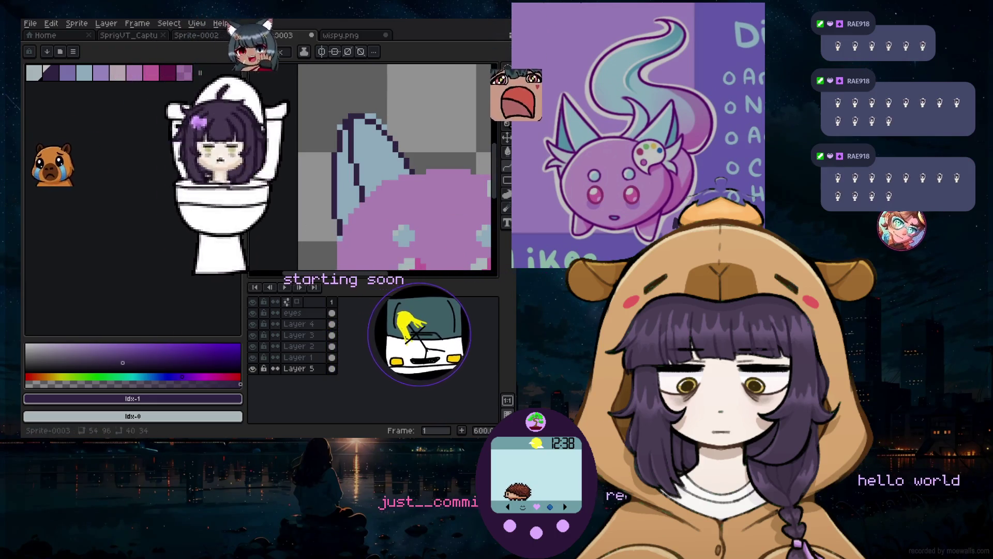
{"action": "left_click", "coordinate": [106, 23]}
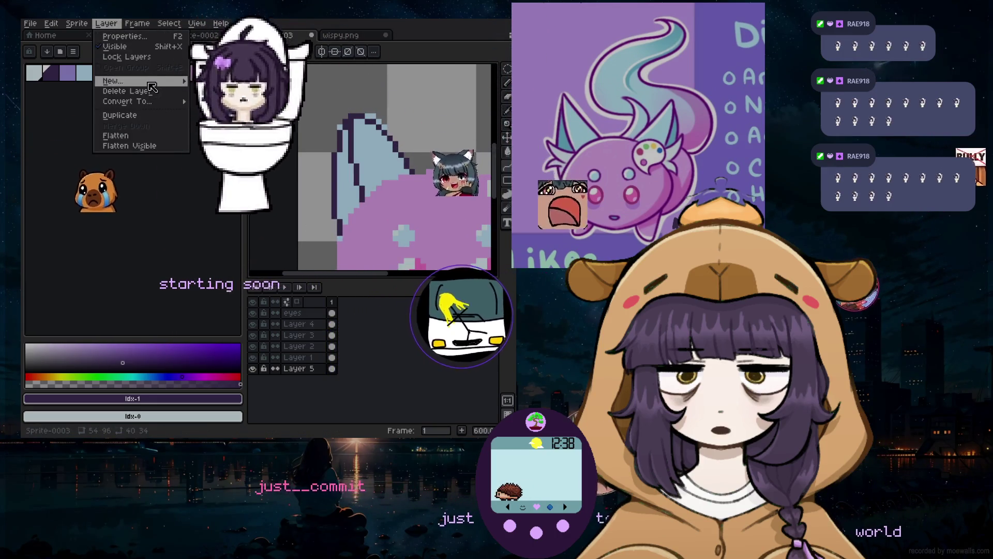
{"action": "left_click", "coordinate": [217, 81]}
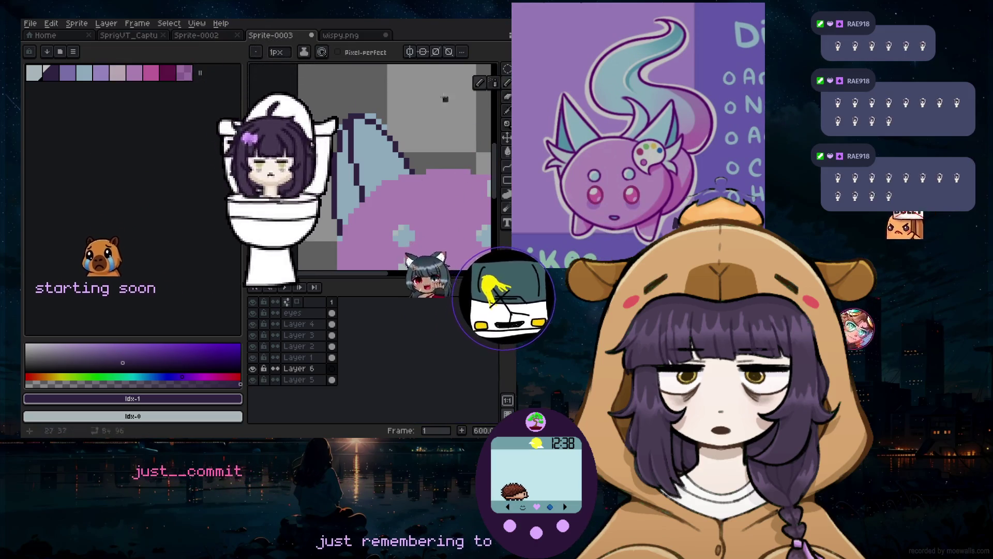
{"action": "key", "text": "9"}
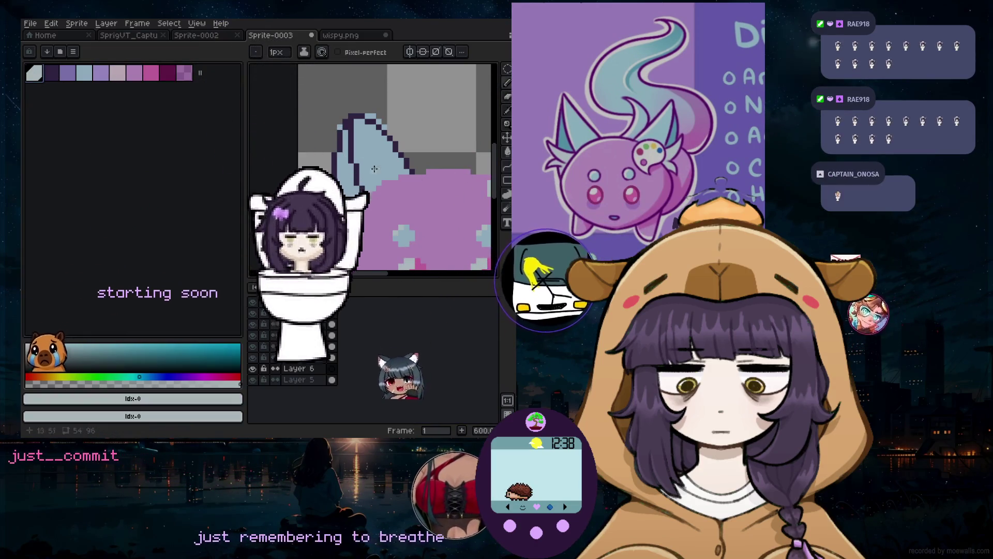
{"action": "key", "text": "plus"}
{"action": "key", "text": "plus"}
{"action": "key", "text": "plus"}
{"action": "scroll", "coordinate": [337, 200], "scroll_direction": "up", "scroll_amount": 3}
Shrink the brush to 2px and paint two pale blocks beside the ear's lower left
{"action": "key", "text": "minus"}
{"action": "key", "text": "minus"}
{"action": "key", "text": "minus"}
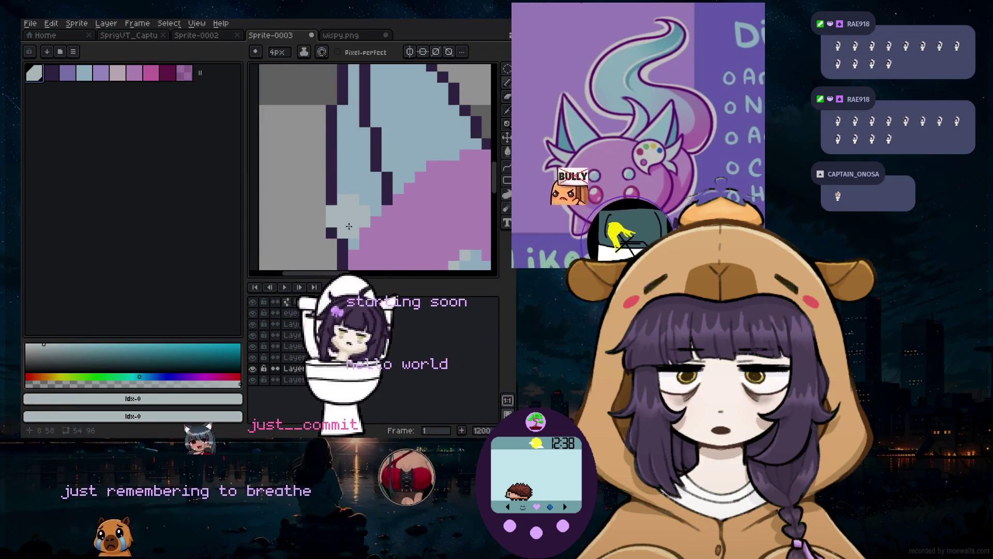
{"action": "key", "text": "minus"}
{"action": "key", "text": "minus"}
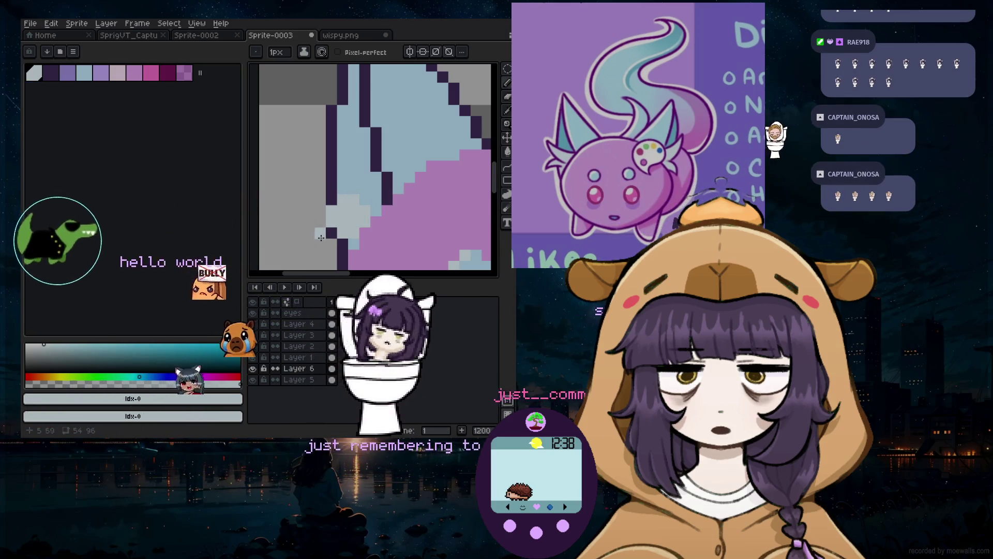
{"action": "scroll", "coordinate": [327, 235], "scroll_direction": "up", "scroll_amount": 5}
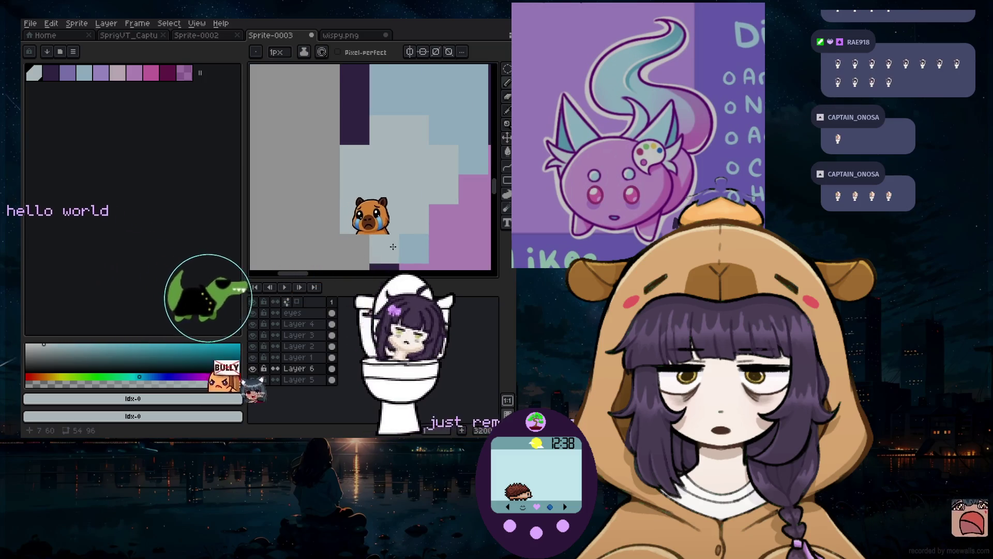
{"action": "left_click", "coordinate": [317, 168]}
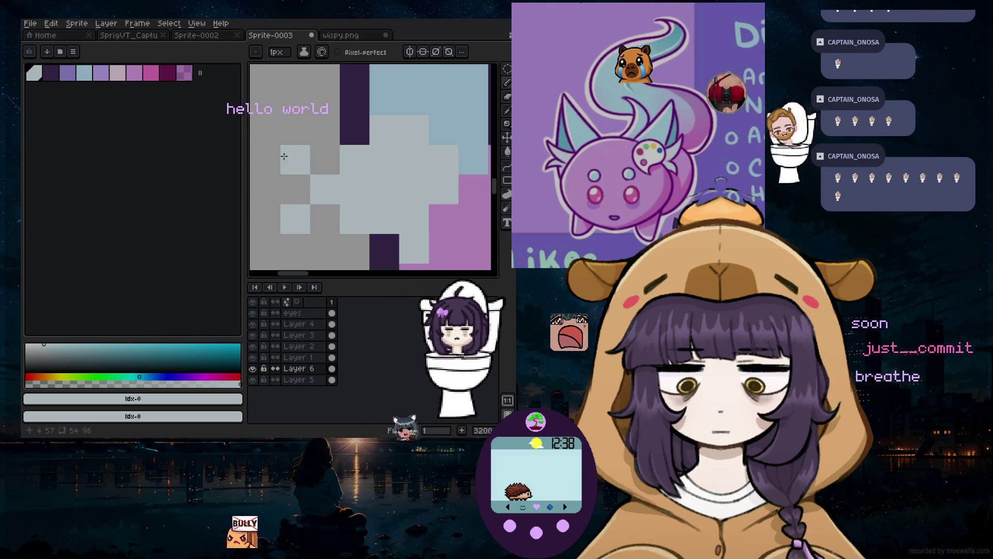
{"action": "left_click", "coordinate": [370, 113]}
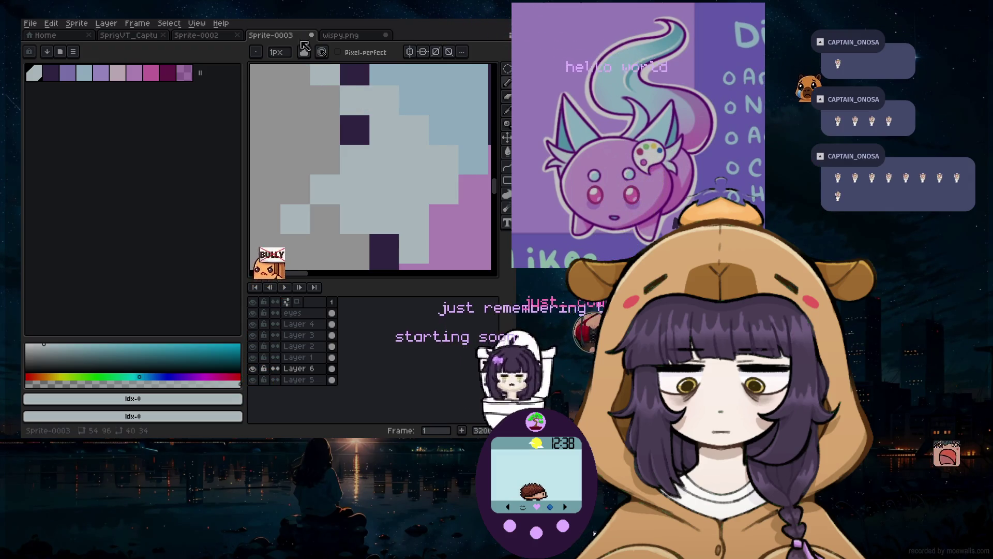
Change tool options in the toolbar flyout, leaving the brush at 1px
{"action": "left_click_drag", "start_coordinate": [499, 192], "coordinate": [494, 183]}
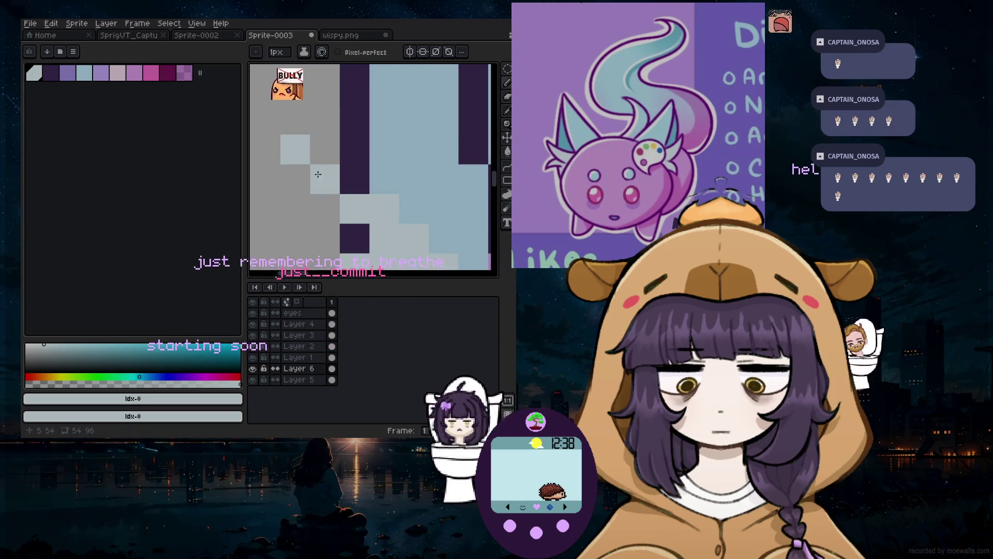
{"action": "scroll", "coordinate": [380, 192], "scroll_direction": "down", "scroll_amount": 4}
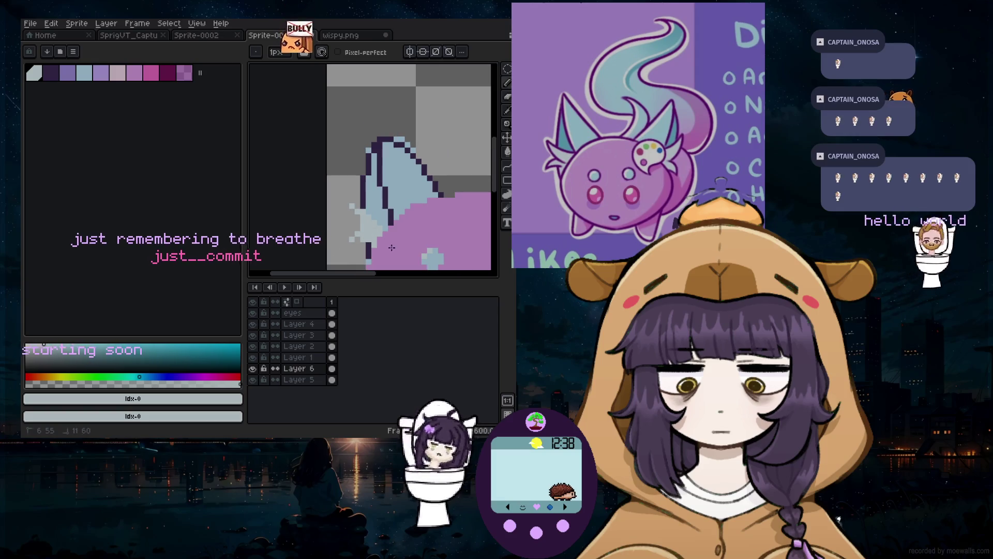
{"action": "scroll", "coordinate": [387, 232], "scroll_direction": "up", "scroll_amount": 4}
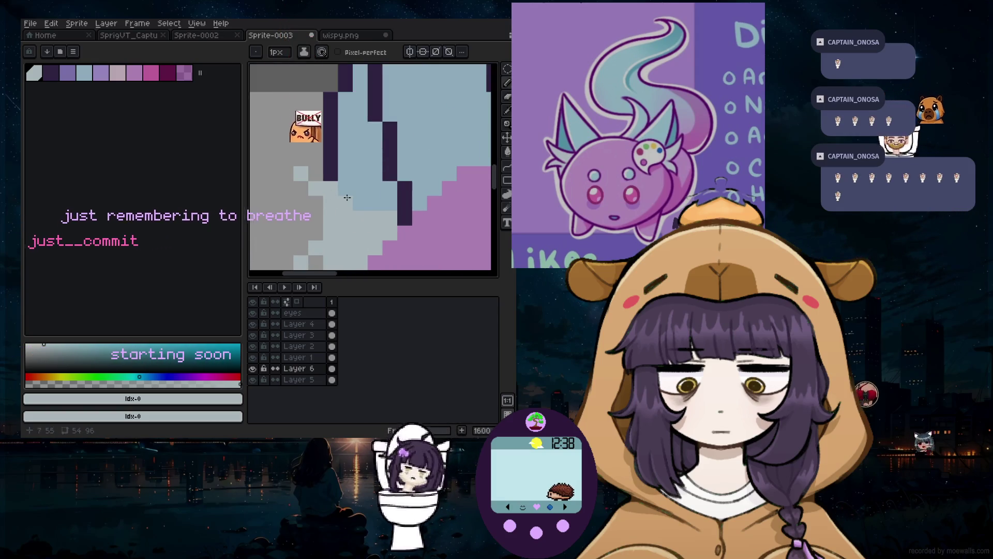
{"action": "scroll", "coordinate": [339, 196], "scroll_direction": "down", "scroll_amount": 5}
{"action": "left_click_drag", "start_coordinate": [494, 179], "coordinate": [488, 196]}
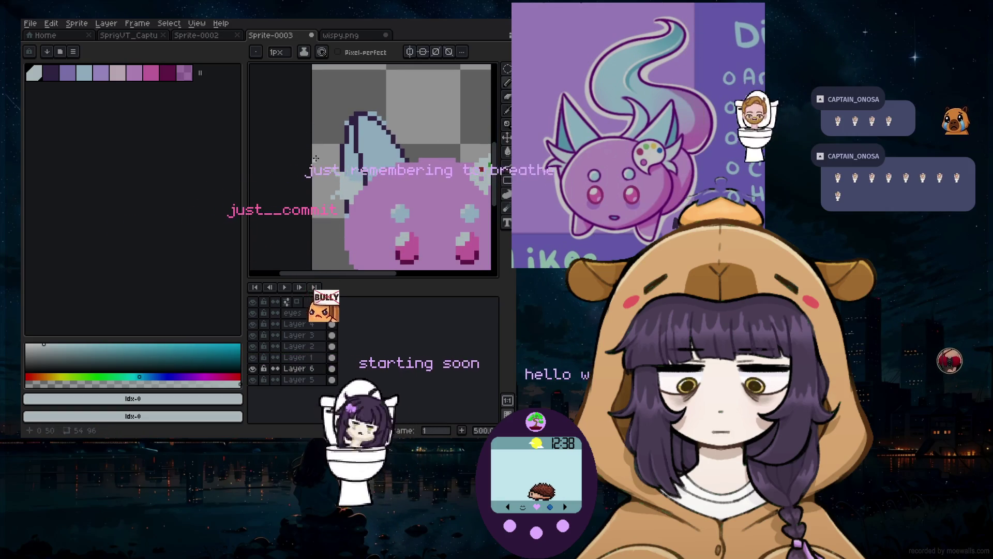
{"action": "scroll", "coordinate": [345, 232], "scroll_direction": "up", "scroll_amount": 4}
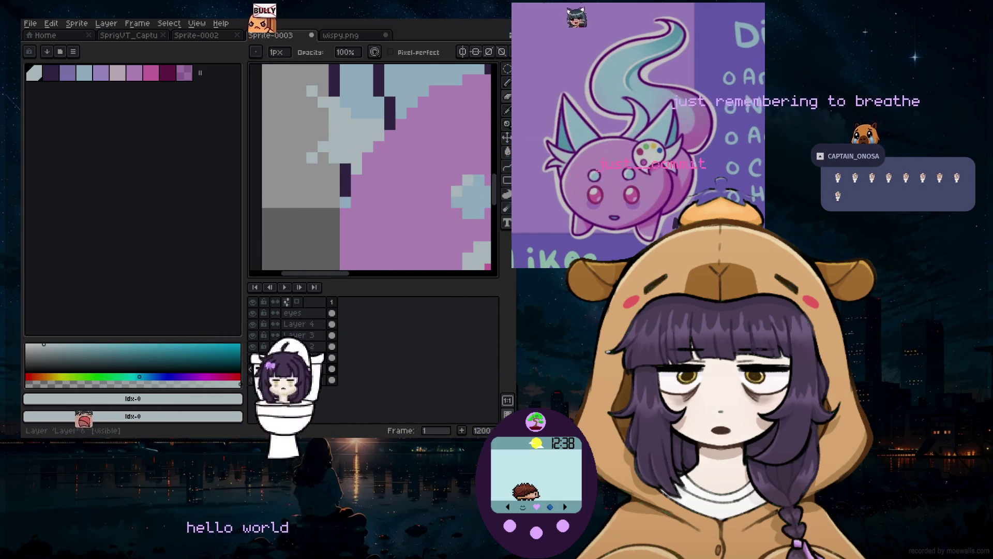
{"action": "scroll", "coordinate": [345, 203], "scroll_direction": "down", "scroll_amount": 4}
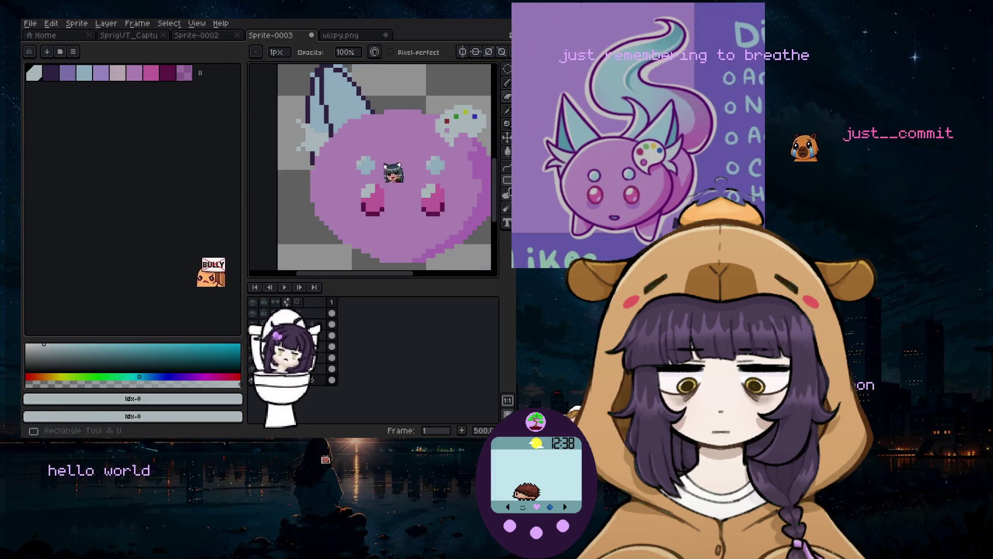
{"action": "scroll", "coordinate": [303, 150], "scroll_direction": "up", "scroll_amount": 7}
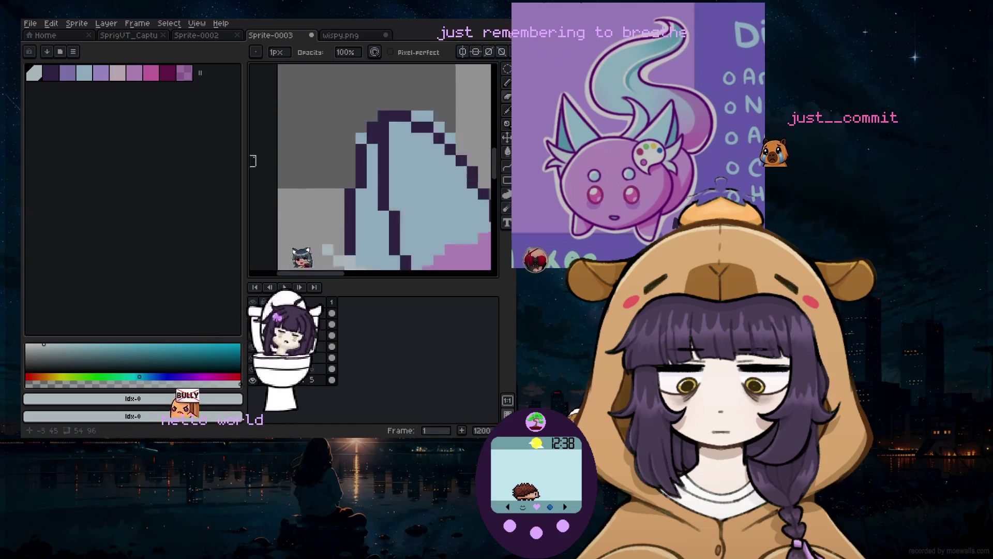
{"action": "scroll", "coordinate": [430, 118], "scroll_direction": "down", "scroll_amount": 4}
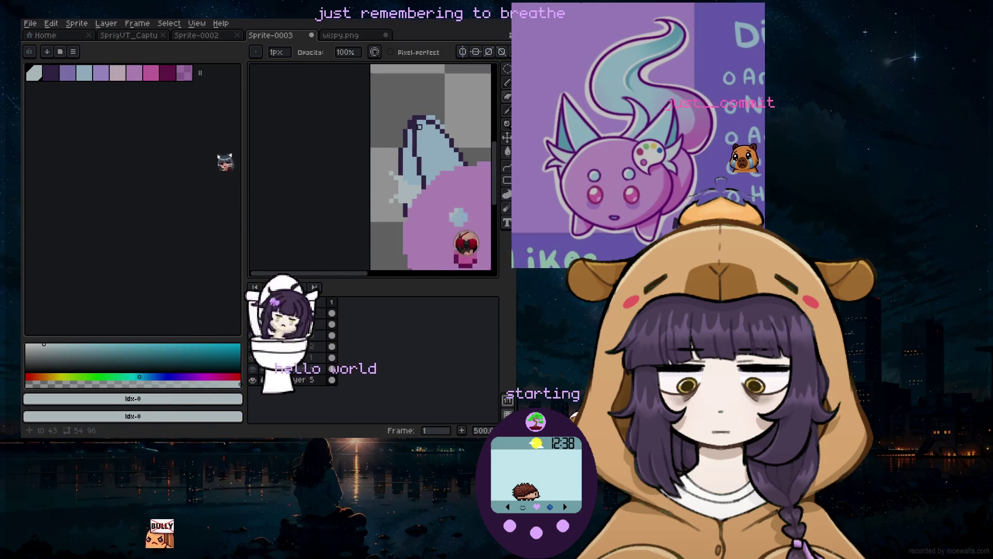
{"action": "scroll", "coordinate": [425, 123], "scroll_direction": "up", "scroll_amount": 2}
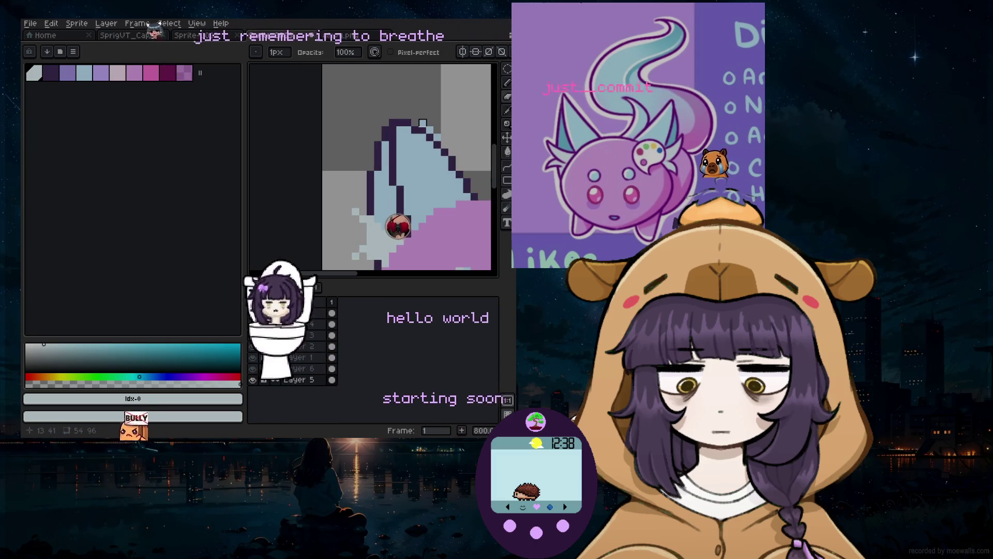
Pick light blue from the palette and reset the brush to 1 pixel
{"action": "left_click", "coordinate": [85, 73]}
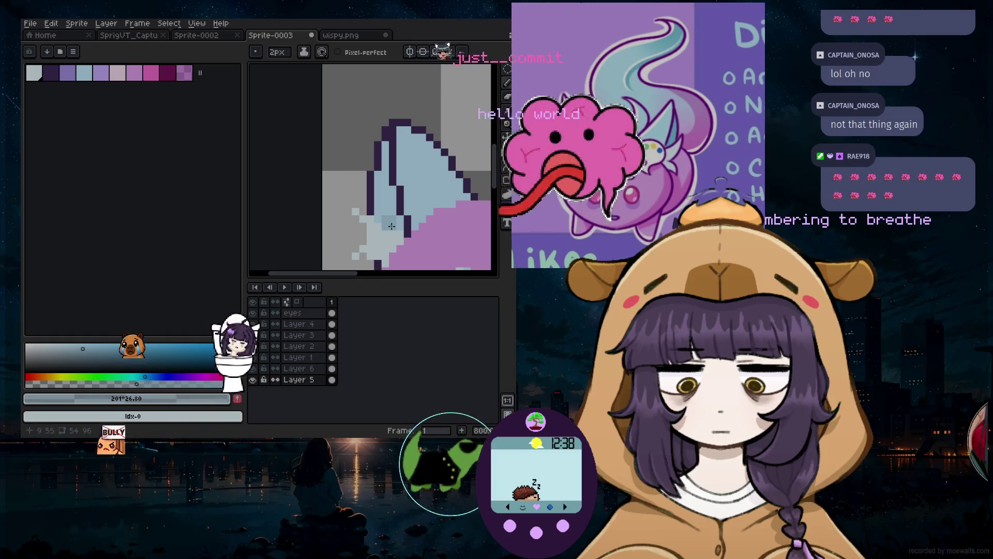
{"action": "key", "text": "e"}
{"action": "key", "text": "b"}
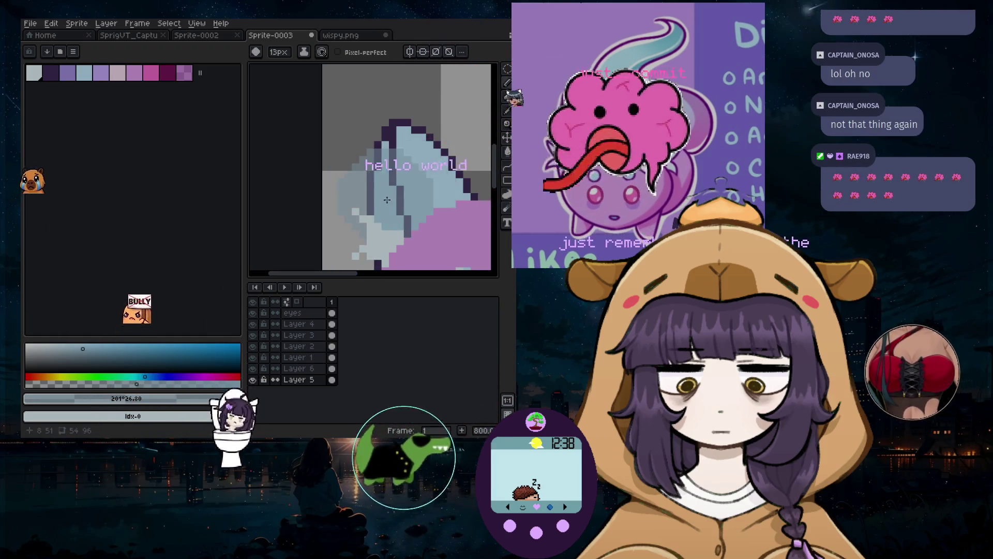
{"action": "scroll", "coordinate": [378, 198], "scroll_direction": "up", "scroll_amount": 3}
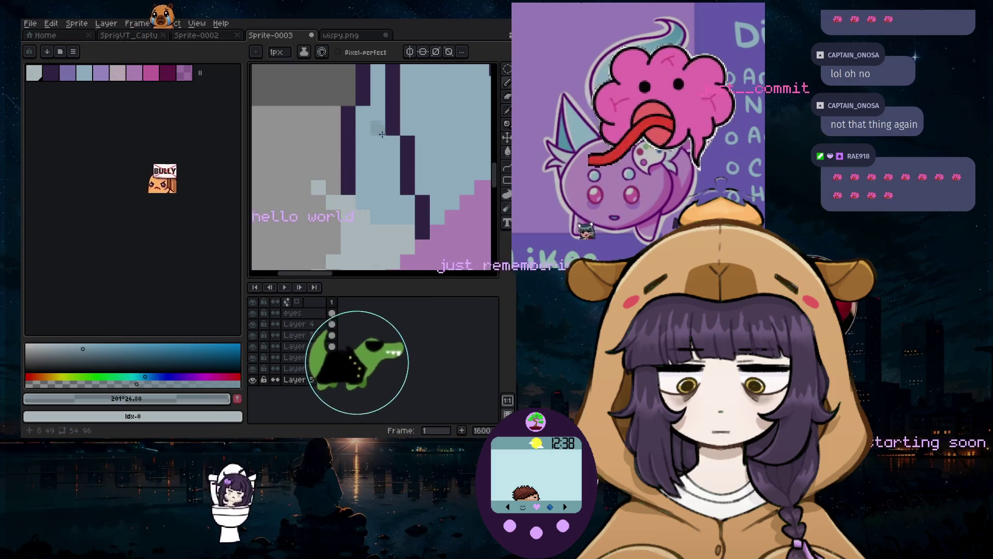
Try the Paint Bucket on the pale patch, deselect, and sample the lilac #e1a8ec body colour
{"action": "key", "text": "g"}
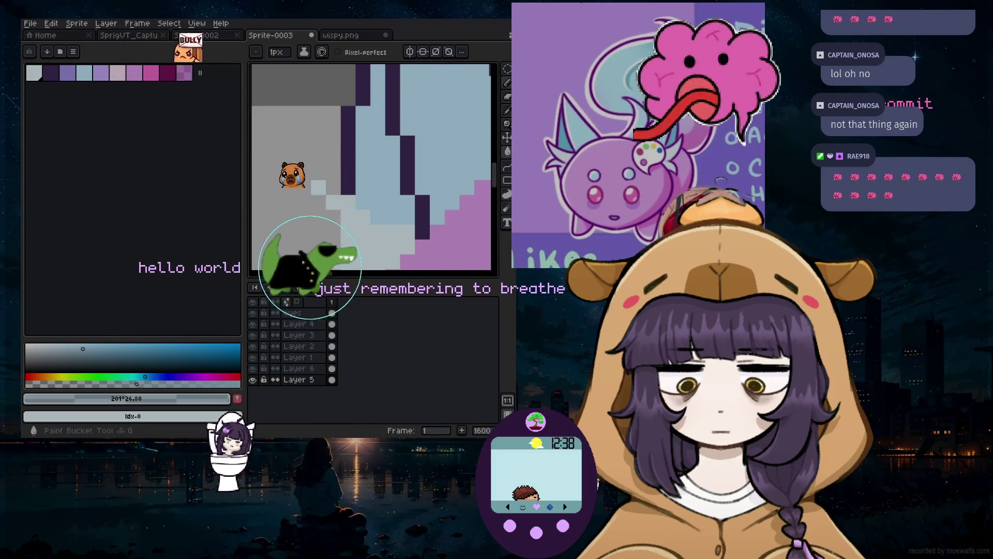
{"action": "scroll", "coordinate": [391, 148], "scroll_direction": "down", "scroll_amount": 4}
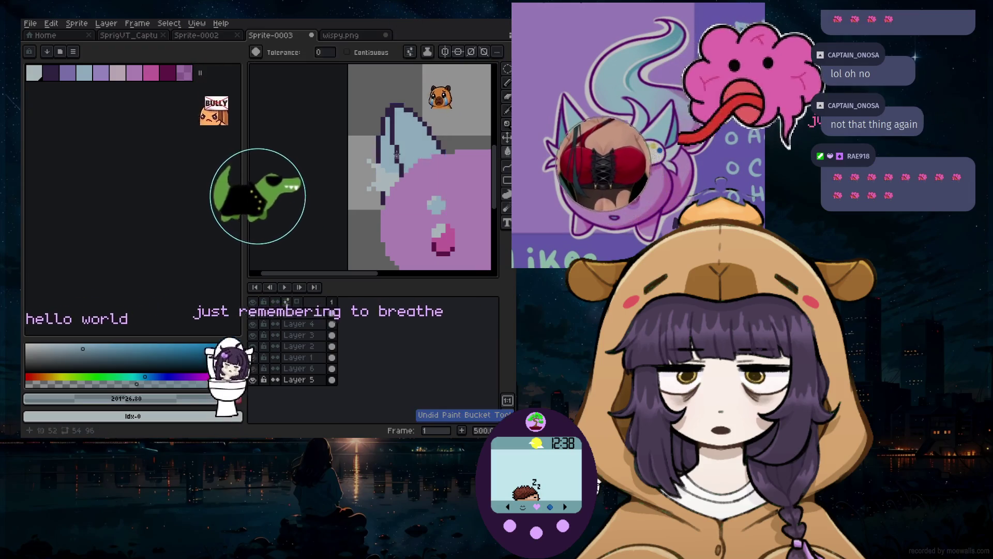
{"action": "scroll", "coordinate": [378, 161], "scroll_direction": "up", "scroll_amount": 1}
{"action": "left_click", "coordinate": [380, 170]}
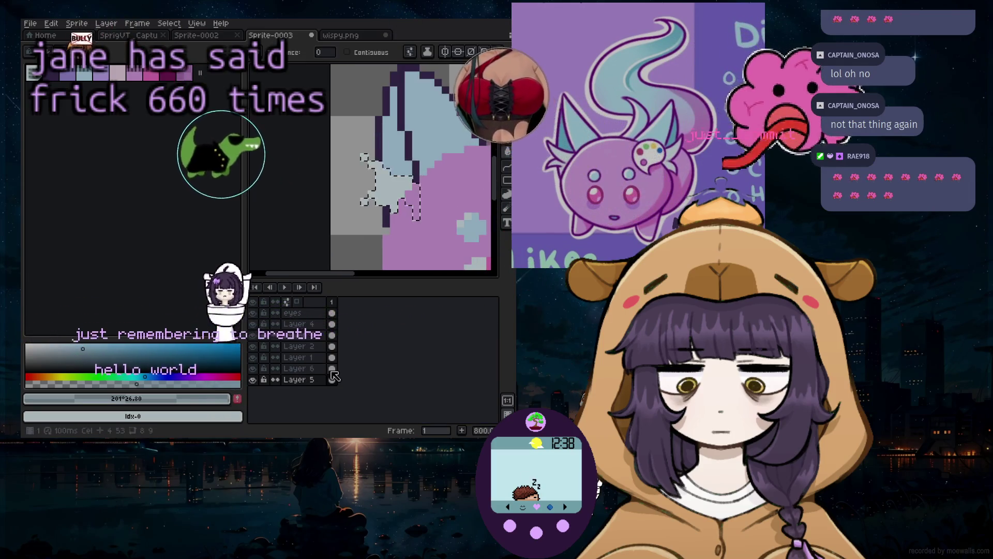
{"action": "key", "text": "ctrl+d"}
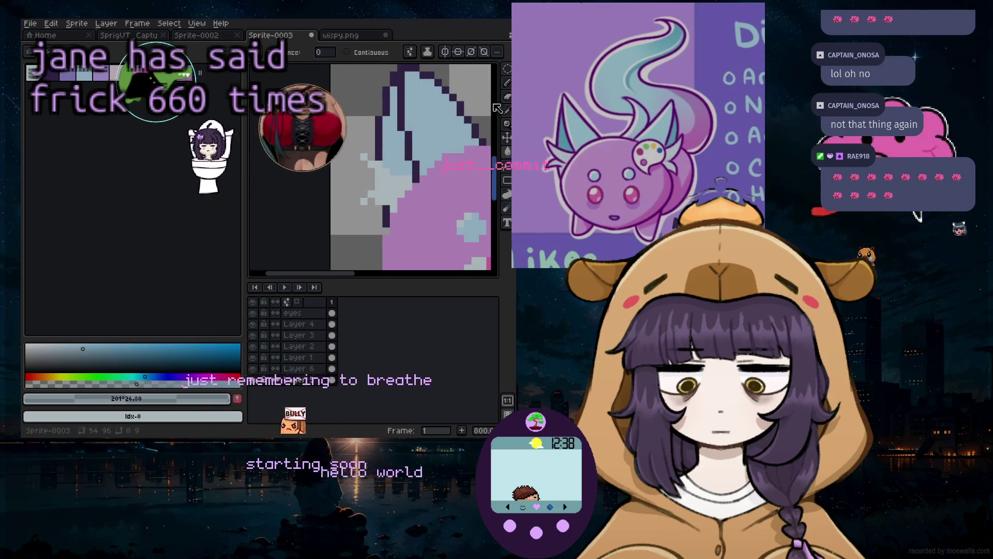
{"action": "left_click", "coordinate": [507, 83]}
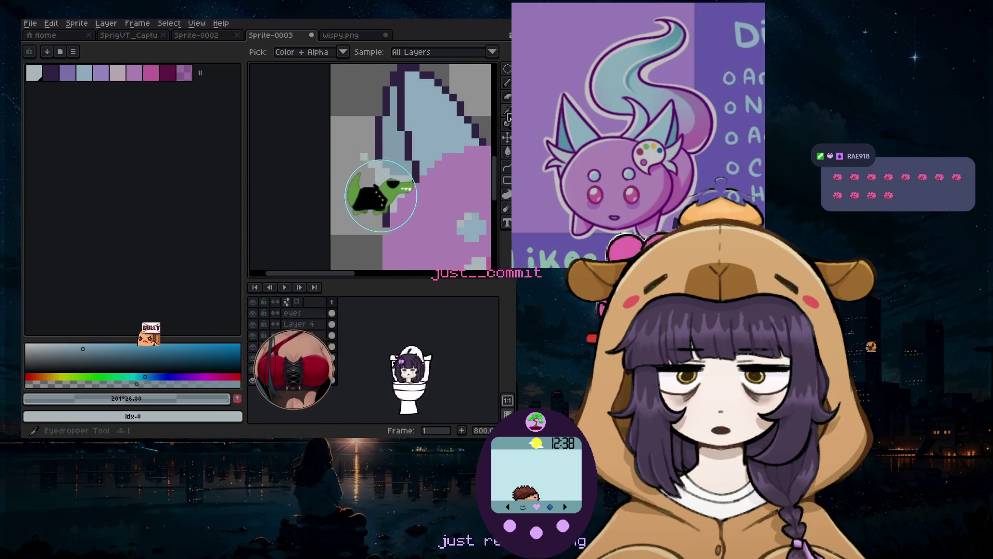
{"action": "key", "text": "b"}
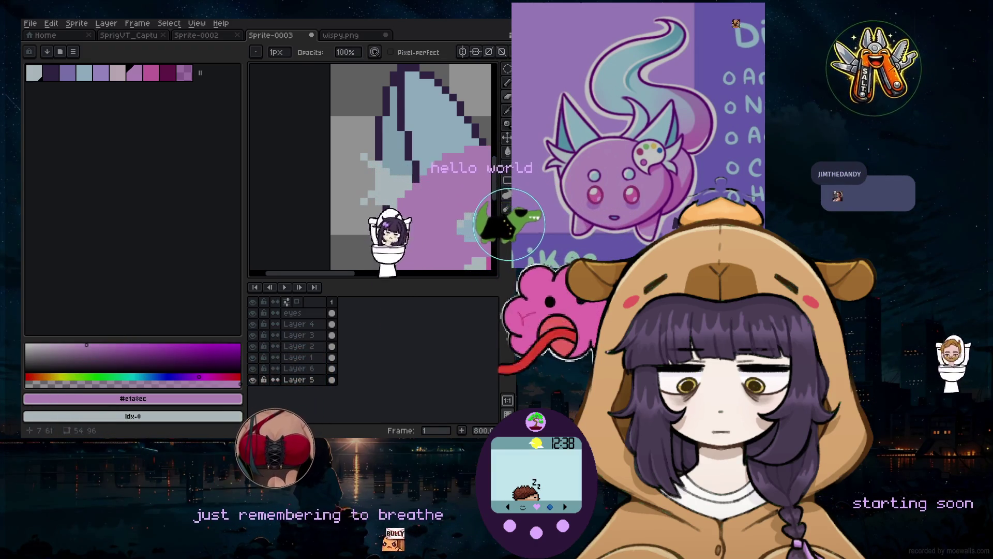
Undo the eraser stroke and draw a diagonal dark purple line along the ear
{"action": "key", "text": "ctrl+z"}
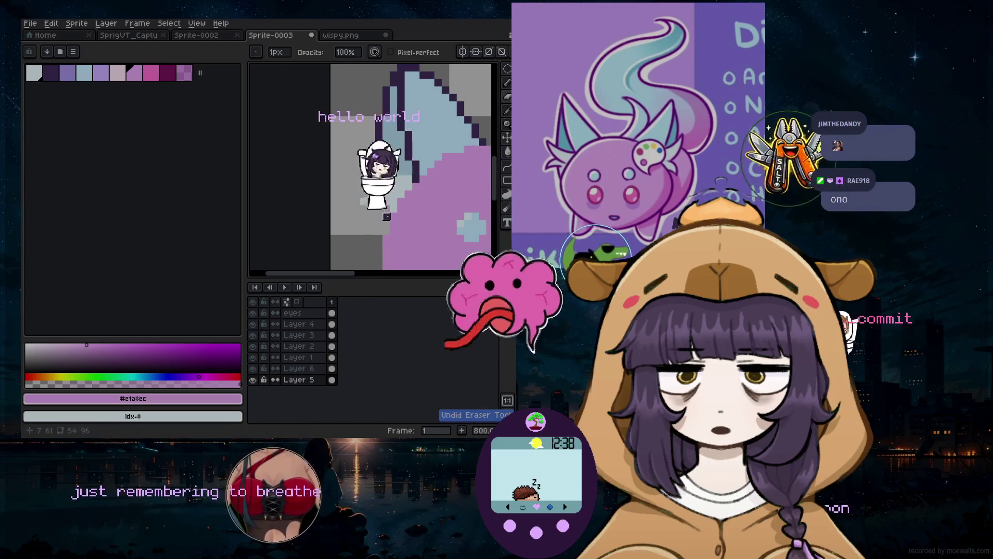
{"action": "scroll", "coordinate": [371, 224], "scroll_direction": "down", "scroll_amount": 3}
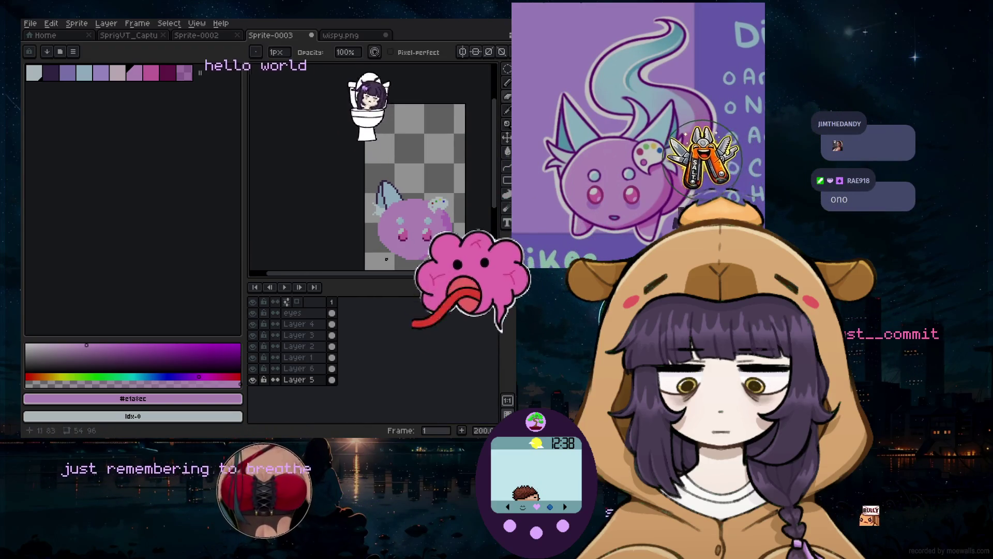
{"action": "scroll", "coordinate": [377, 226], "scroll_direction": "up", "scroll_amount": 2}
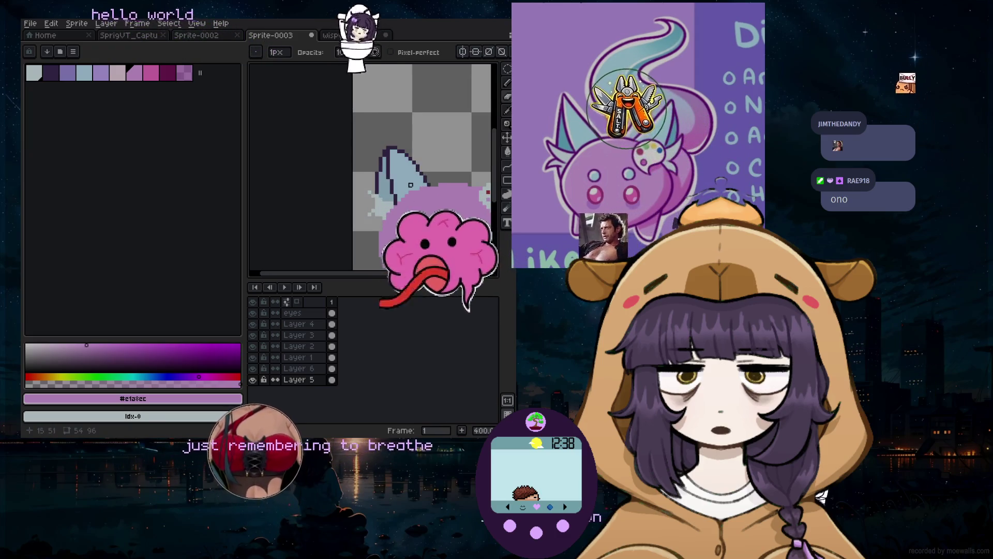
{"action": "scroll", "coordinate": [414, 193], "scroll_direction": "up", "scroll_amount": 1}
{"action": "scroll", "coordinate": [409, 166], "scroll_direction": "up", "scroll_amount": 1}
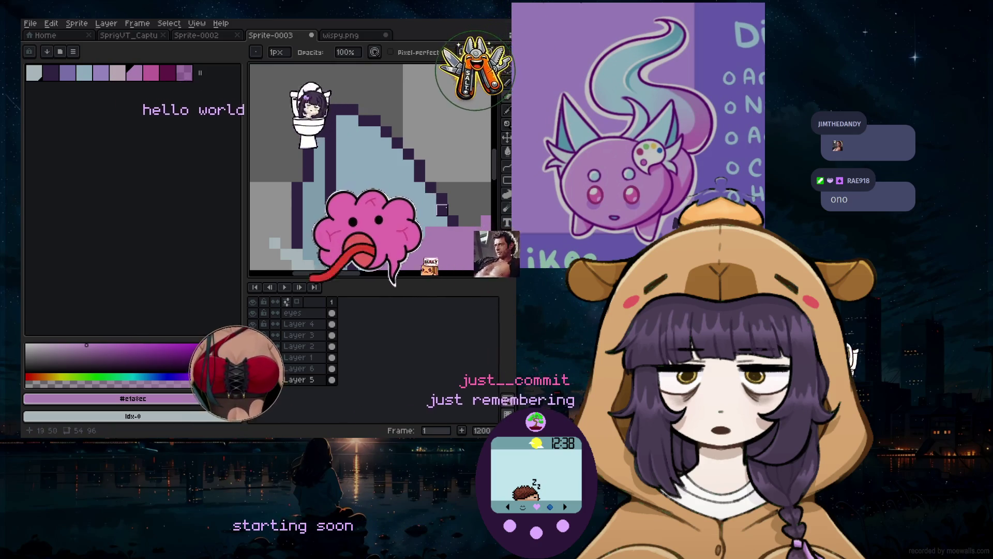
{"action": "scroll", "coordinate": [461, 196], "scroll_direction": "up", "scroll_amount": 4}
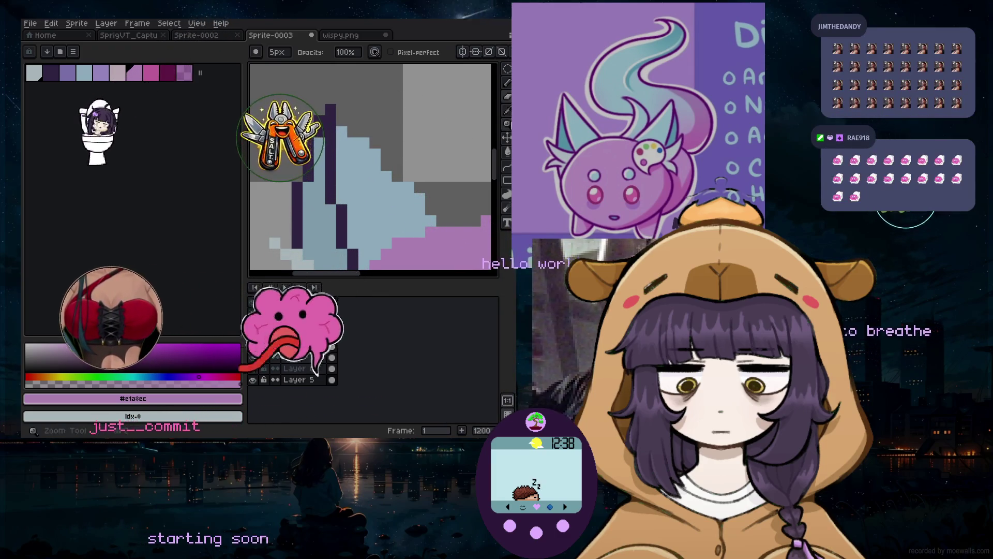
{"action": "left_click", "coordinate": [507, 82]}
{"action": "left_click", "coordinate": [51, 73]}
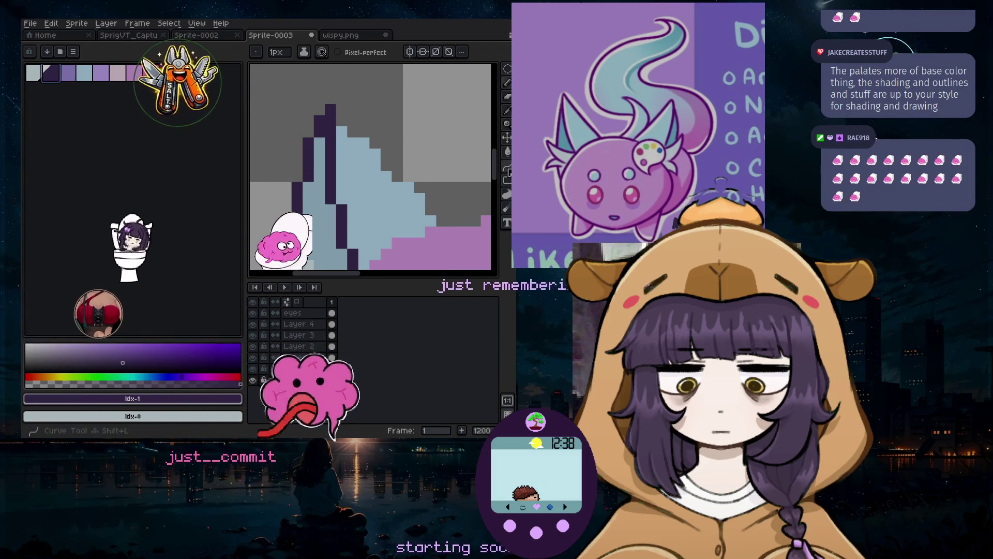
{"action": "left_click", "coordinate": [507, 165]}
{"action": "mouse_move", "coordinate": [340, 105]}
{"action": "left_mouse_down"}
{"action": "mouse_move", "coordinate": [453, 220]}
{"action": "mouse_move", "coordinate": [355, 135]}
{"action": "left_mouse_up"}
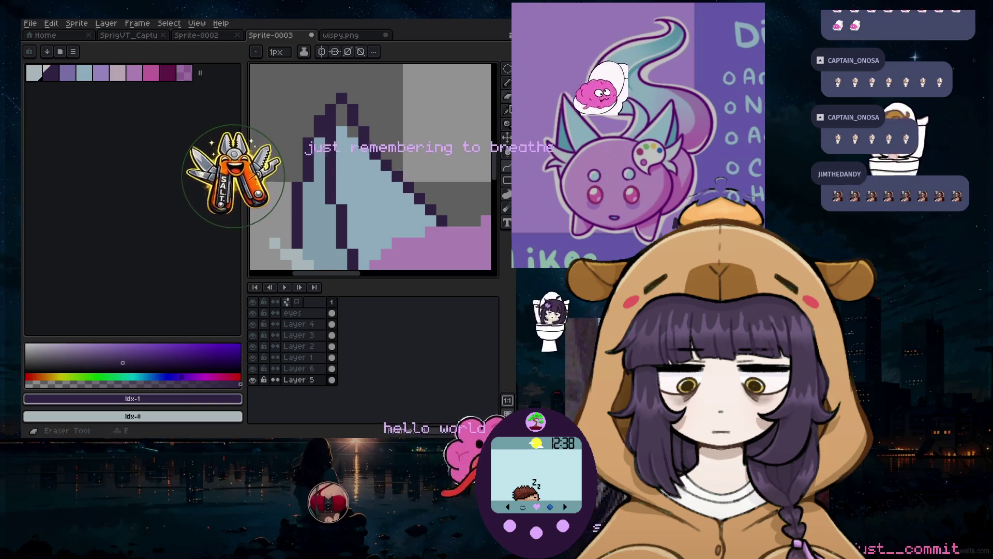
Eyedrop the ear's pale blue #bce2f7 as the drawing colour and return to the pencil
{"action": "key", "text": "i"}
{"action": "left_click", "coordinate": [360, 169]}
{"action": "key", "text": "b"}
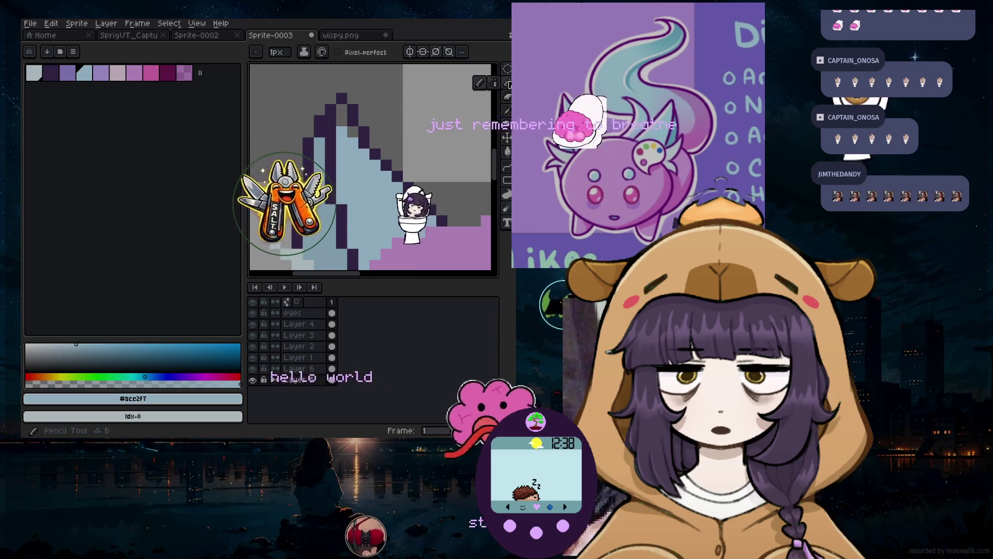
{"action": "scroll", "coordinate": [362, 207], "scroll_direction": "down", "scroll_amount": 6}
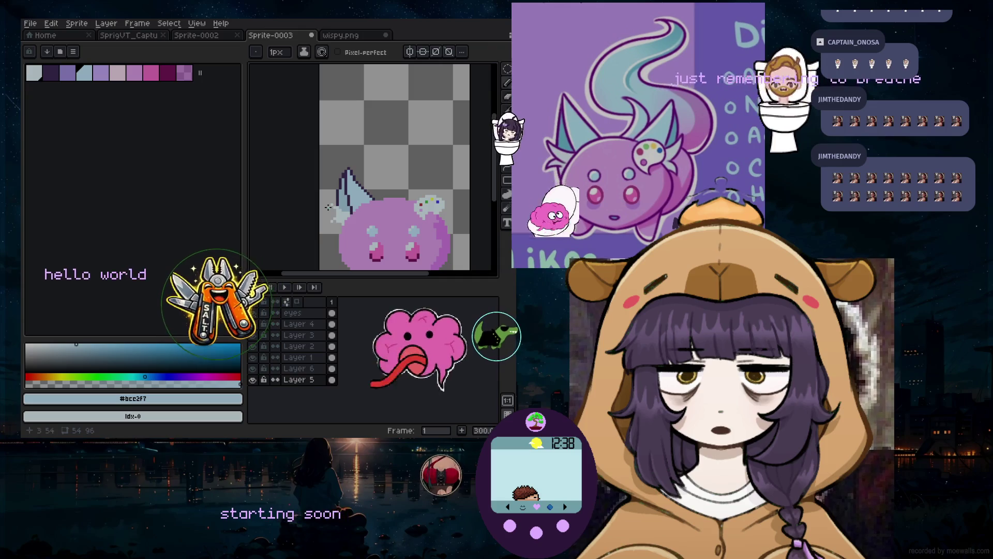
{"action": "scroll", "coordinate": [364, 220], "scroll_direction": "up", "scroll_amount": 3}
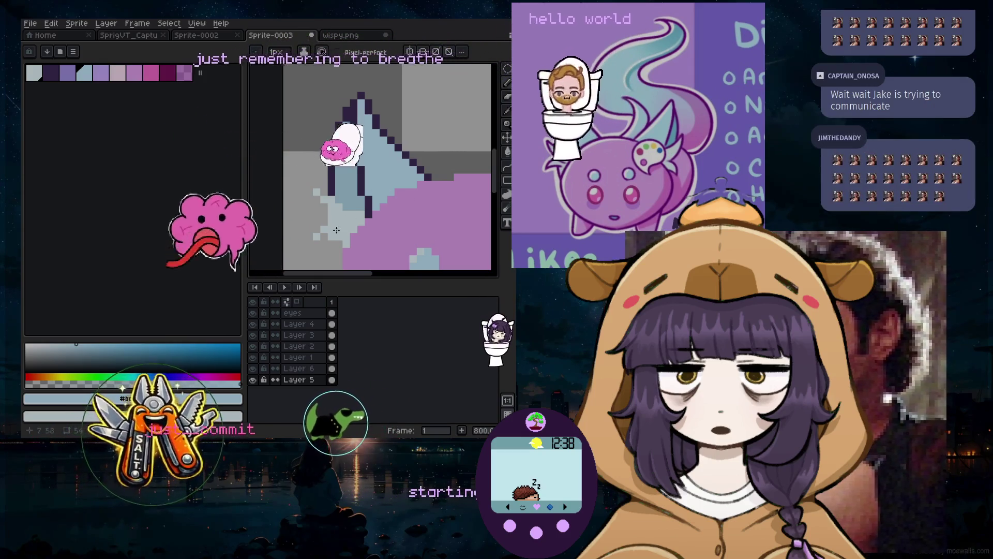
{"action": "scroll", "coordinate": [336, 225], "scroll_direction": "up", "scroll_amount": 1}
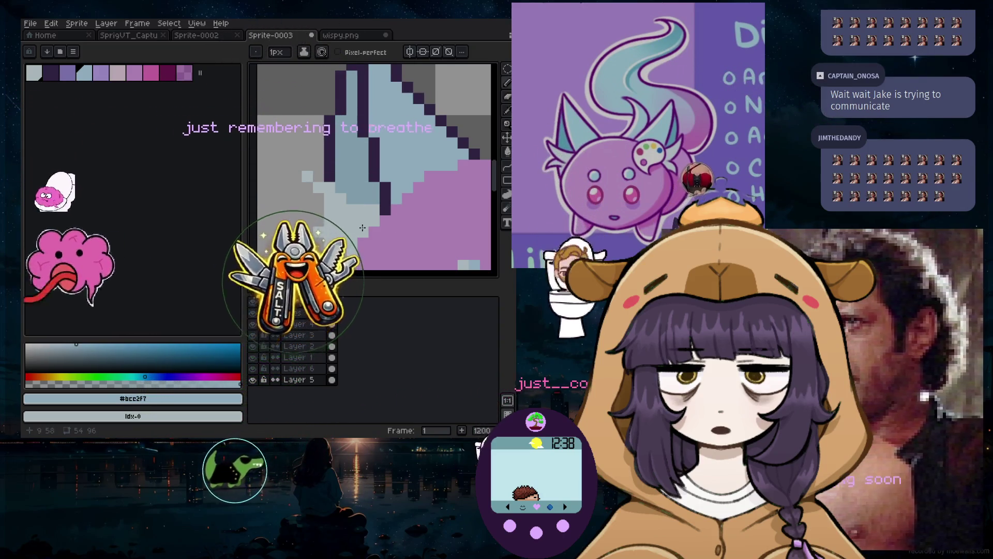
{"action": "scroll", "coordinate": [388, 207], "scroll_direction": "down", "scroll_amount": 3}
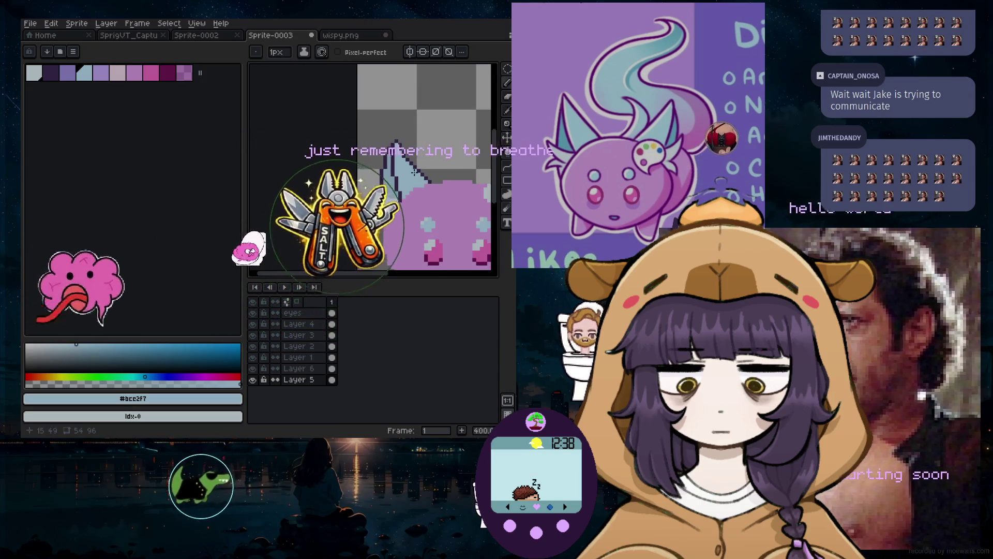
{"action": "left_click_drag", "start_coordinate": [380, 273], "coordinate": [417, 268]}
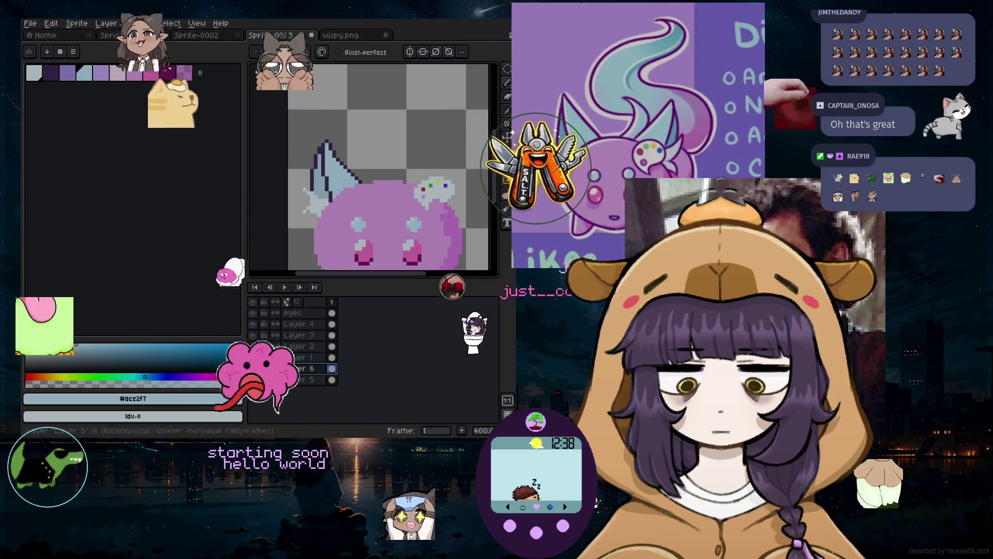
Create Group 1, move Layer 5 into it, and slide the copied ear up to the head's right
{"action": "left_click_drag", "start_coordinate": [507, 69], "coordinate": [494, 69]}
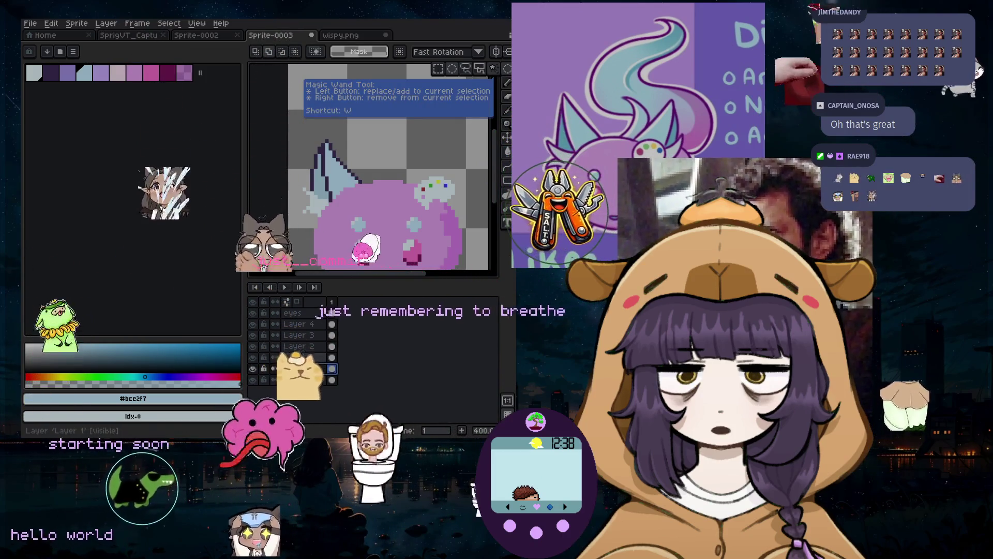
{"action": "right_click", "coordinate": [292, 346]}
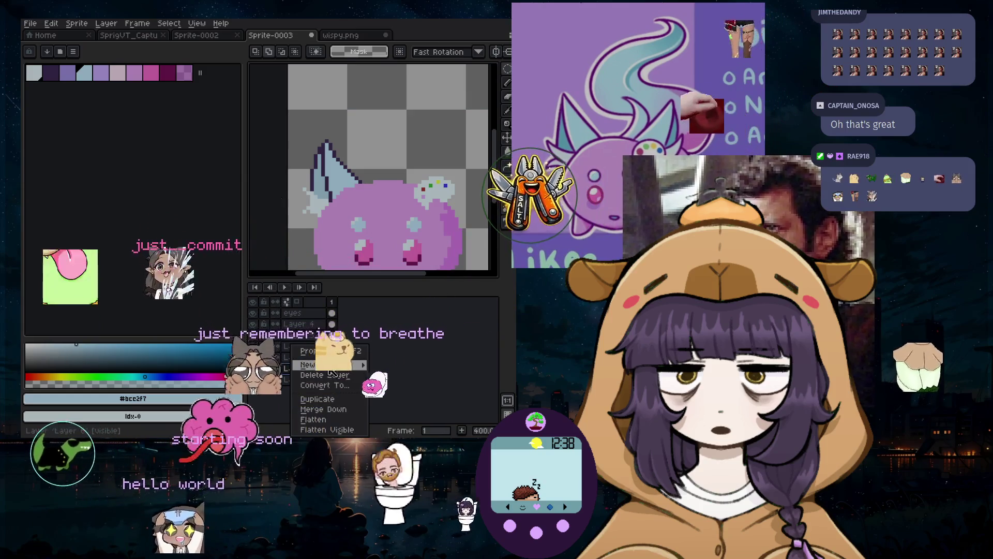
{"action": "left_click", "coordinate": [406, 372]}
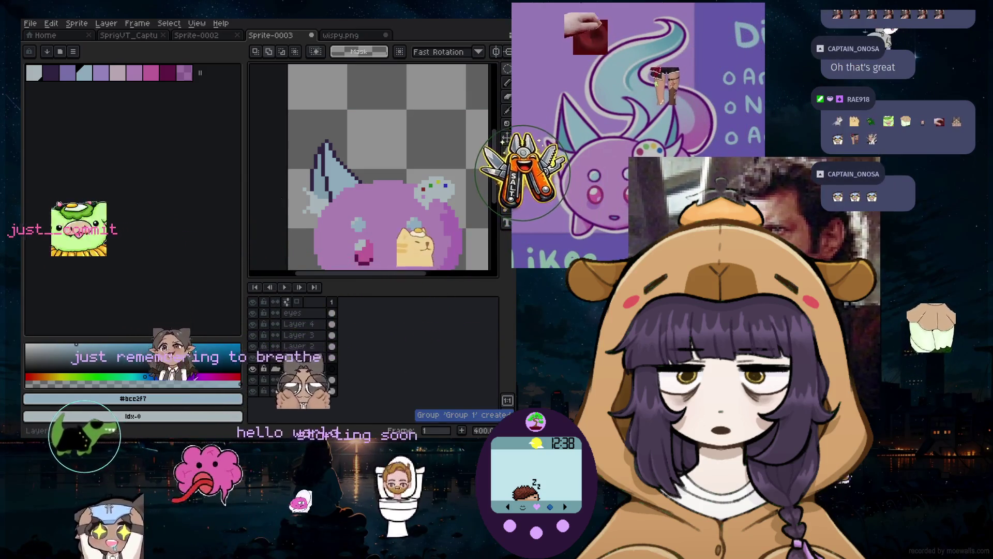
{"action": "left_click_drag", "start_coordinate": [295, 390], "coordinate": [303, 380]}
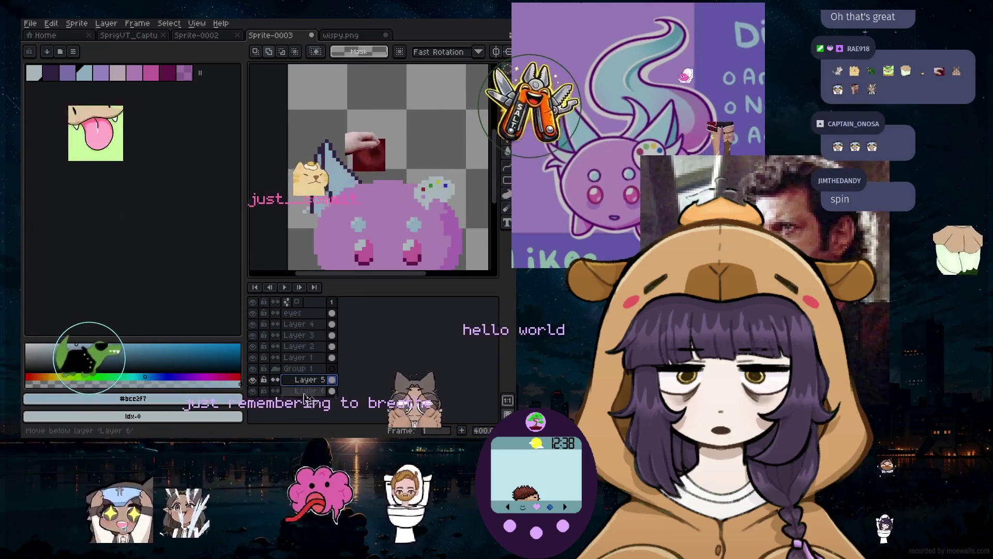
{"action": "left_click", "coordinate": [297, 369]}
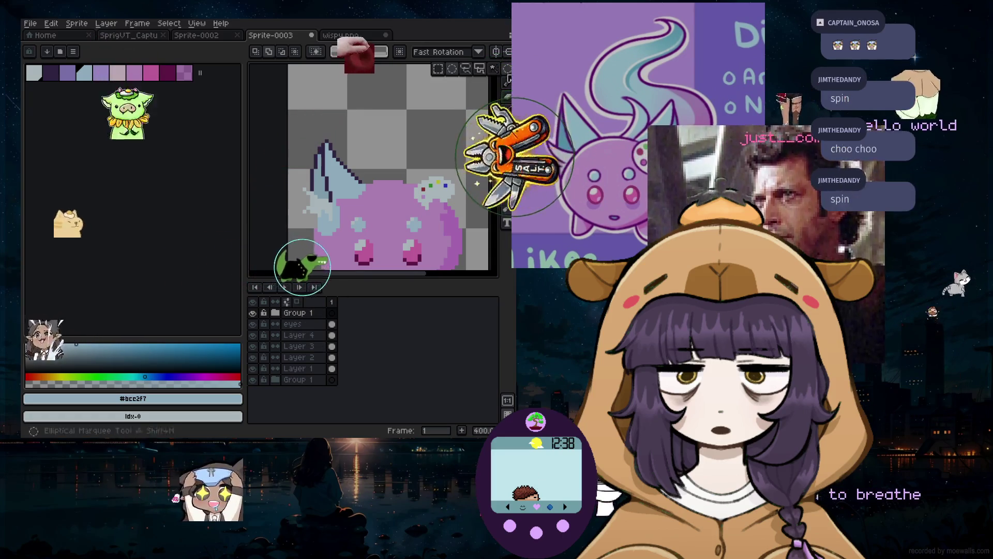
{"action": "left_click_drag", "start_coordinate": [368, 179], "coordinate": [451, 154]}
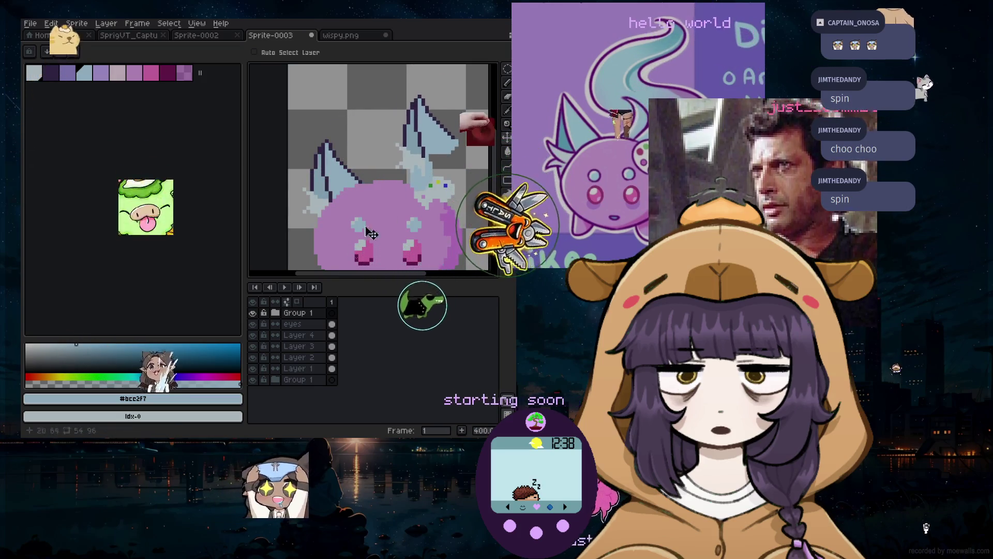
{"action": "left_click", "coordinate": [299, 313]}
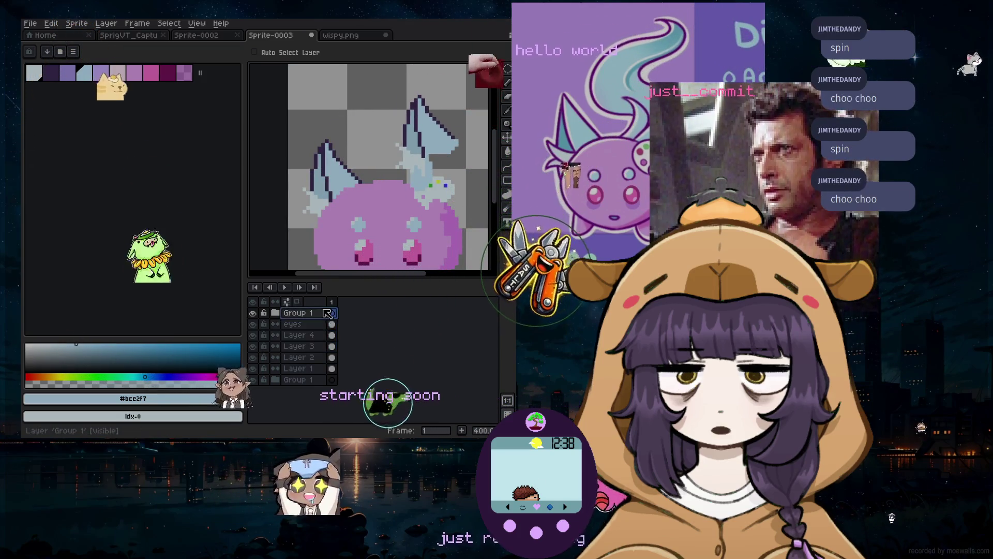
Move Group 1 below Layer 1 and rename it 'right ear'
{"action": "left_click_drag", "start_coordinate": [318, 353], "coordinate": [316, 374]}
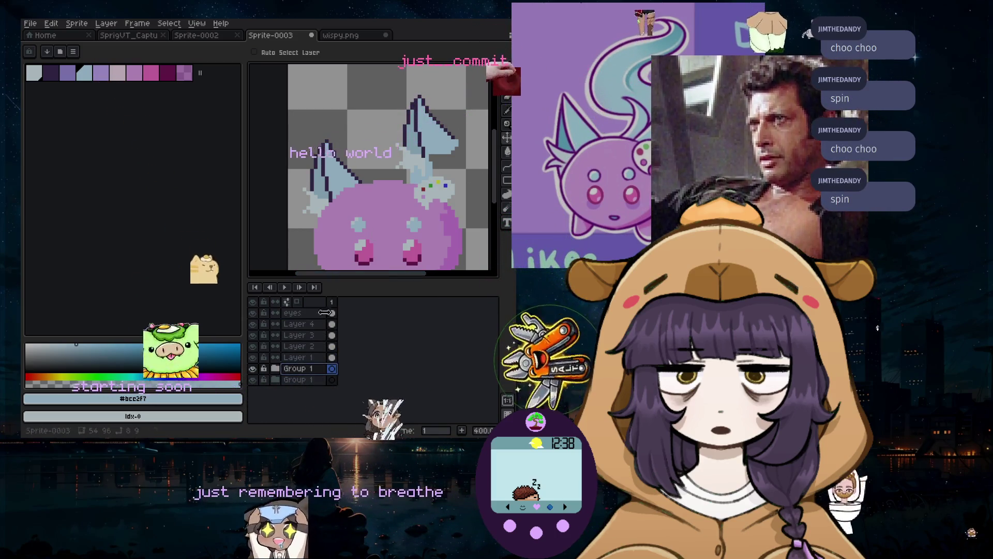
{"action": "double_click", "coordinate": [310, 369]}
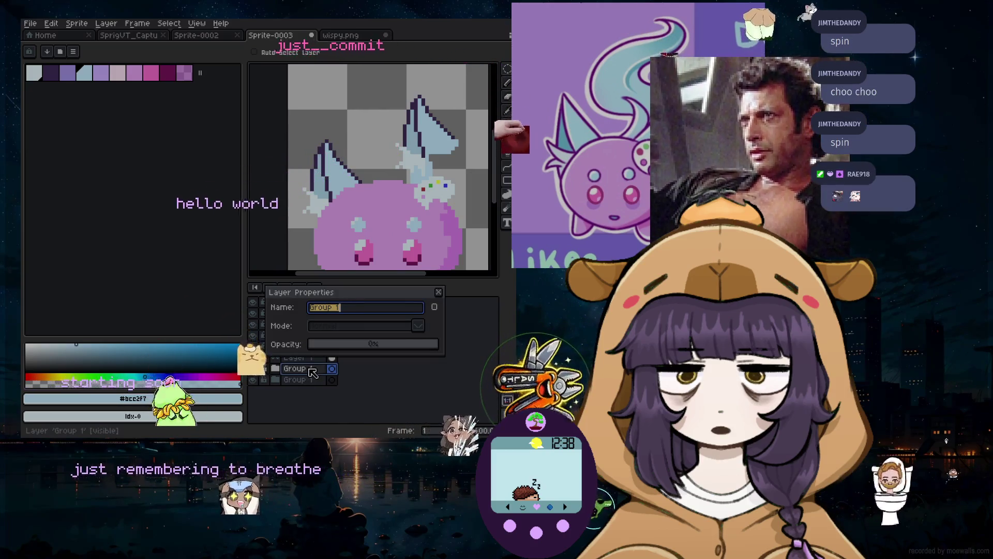
{"action": "type", "text": "ht ear"}
{"action": "key", "text": "Return"}
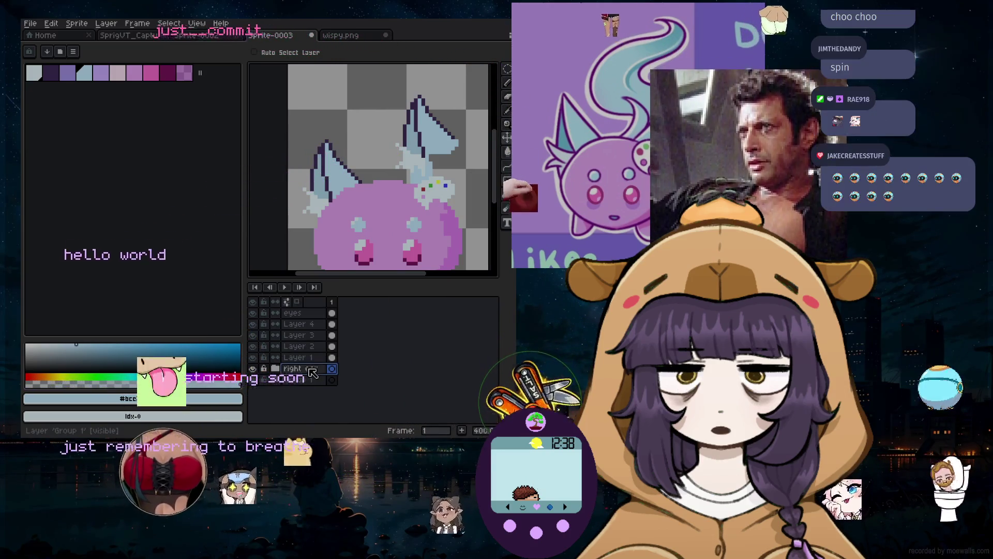
{"action": "left_click", "coordinate": [51, 23]}
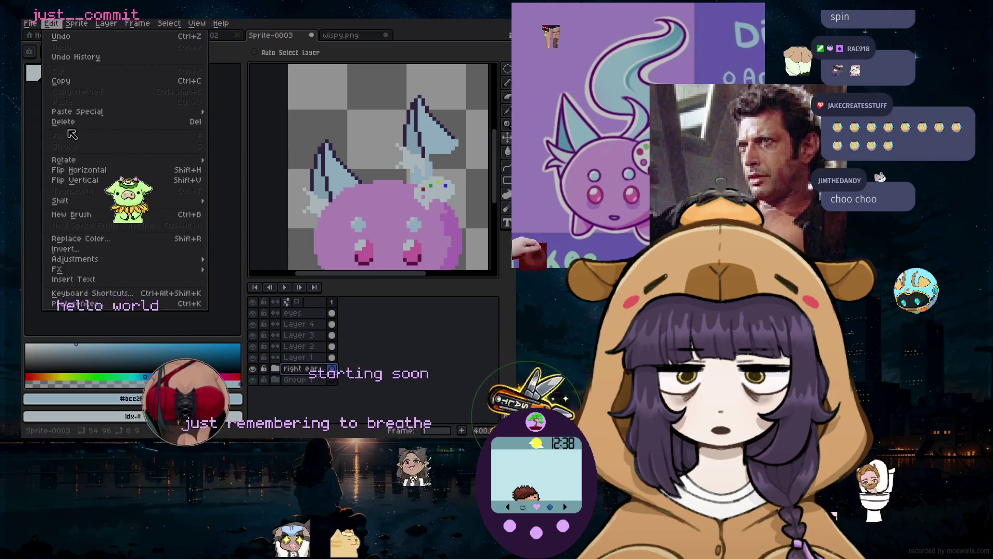
Flip Layer 6 in the right ear group horizontally so the copied ear mirrors the left one
{"action": "left_click", "coordinate": [87, 173]}
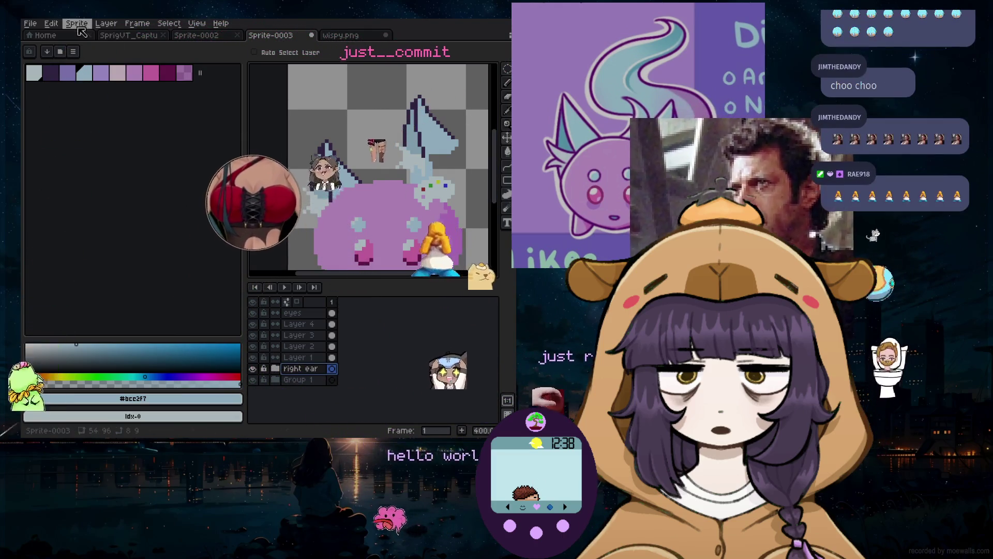
{"action": "left_click", "coordinate": [51, 23]}
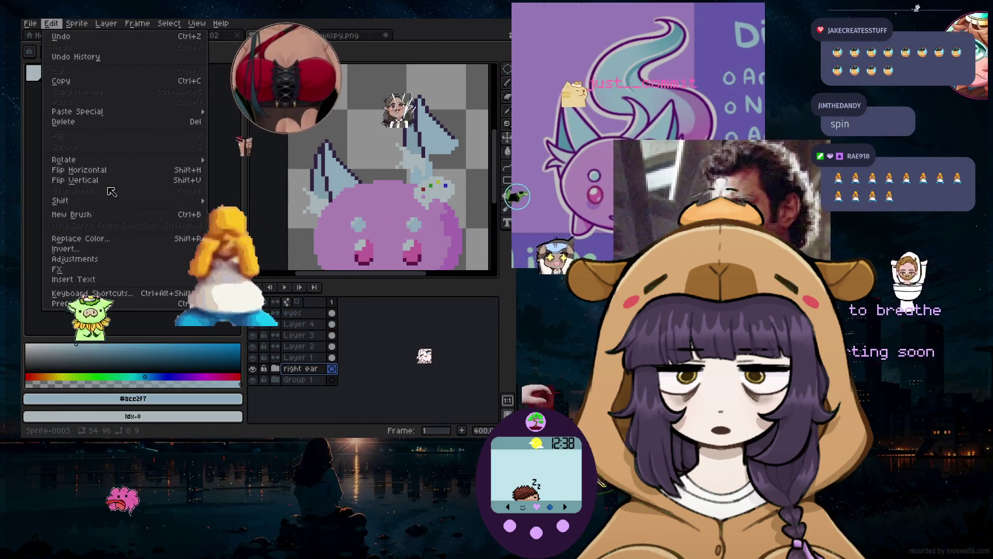
{"action": "left_click", "coordinate": [113, 171]}
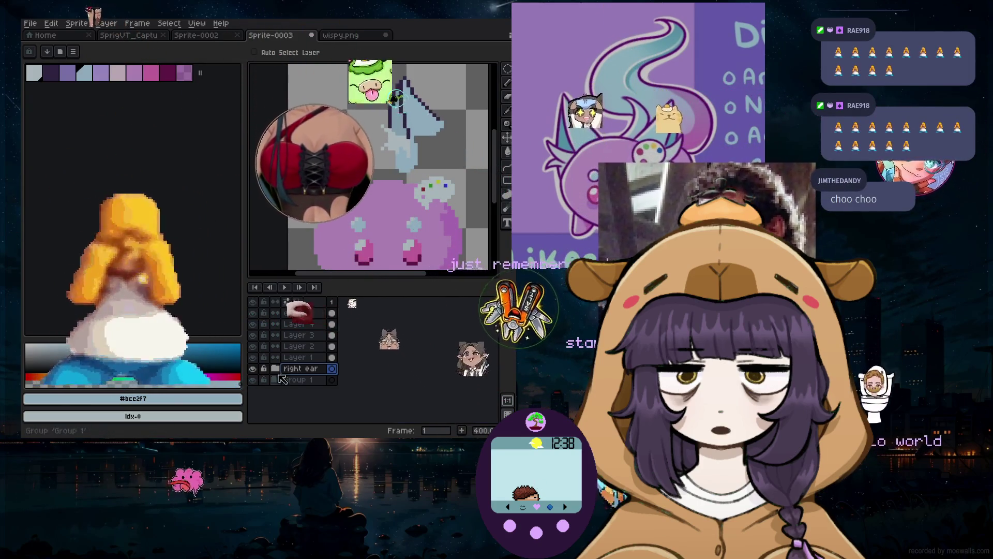
{"action": "left_click", "coordinate": [276, 368]}
{"action": "left_click", "coordinate": [313, 382]}
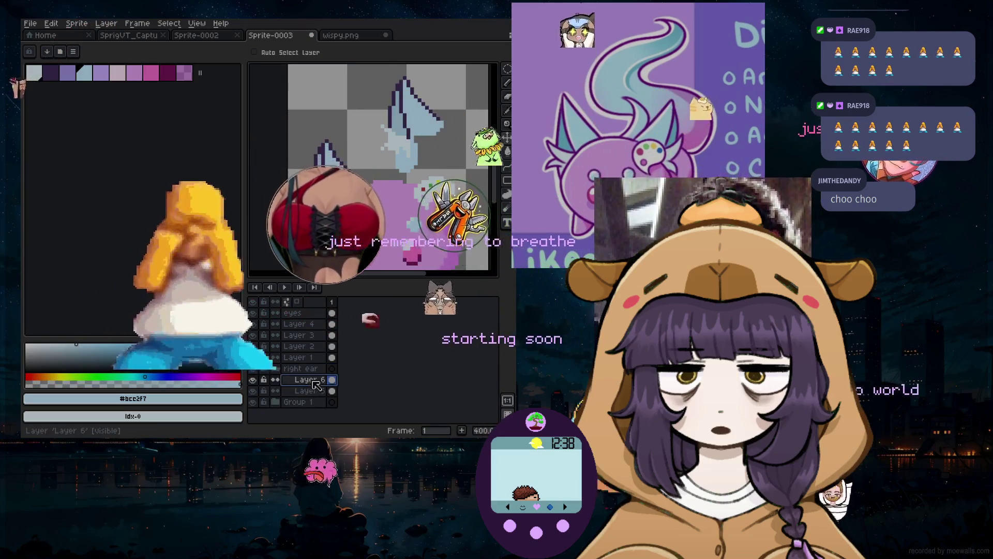
{"action": "left_click", "coordinate": [52, 24]}
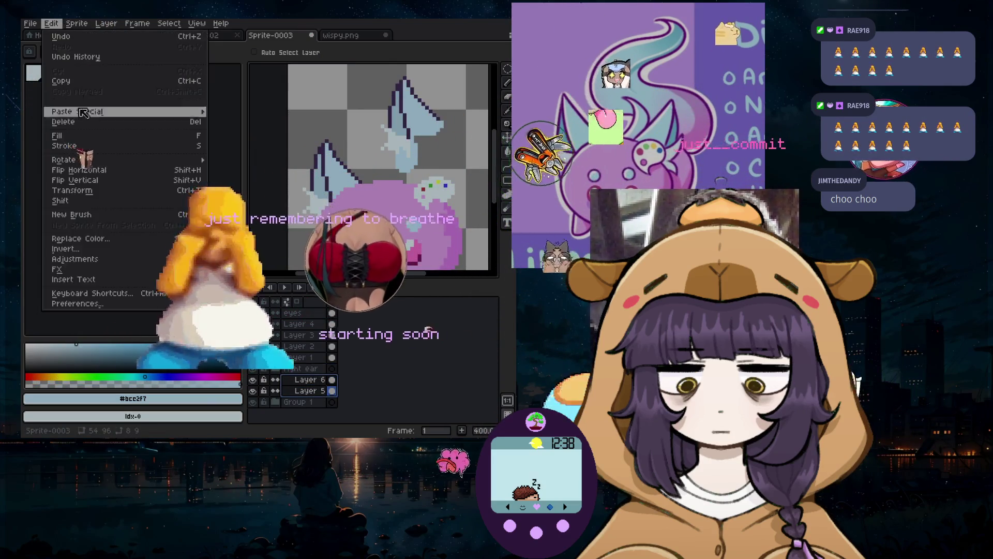
{"action": "left_click", "coordinate": [105, 174]}
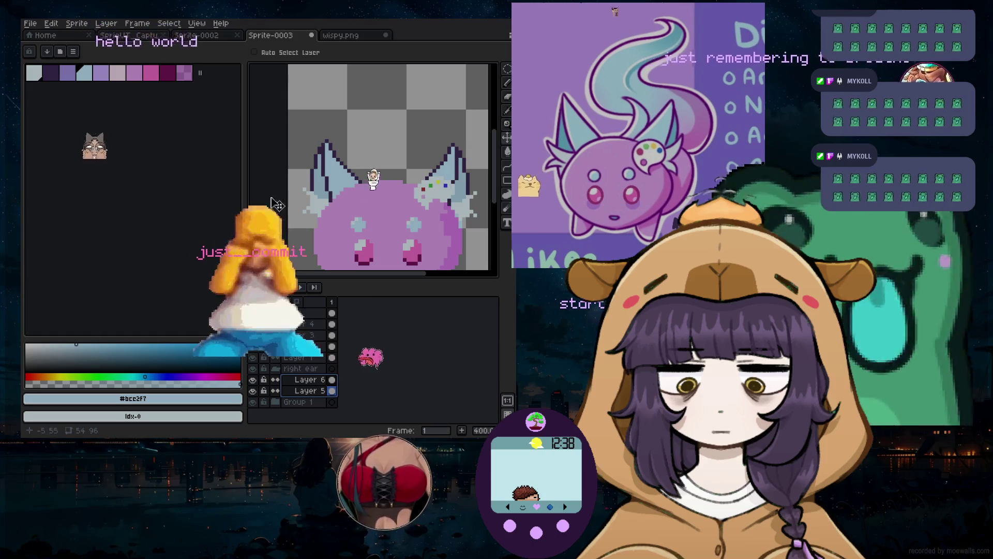
Zoom the canvas, switch to the Pencil with B, and collapse the 'right ear' group
{"action": "scroll", "coordinate": [325, 169], "scroll_direction": "down", "scroll_amount": 2}
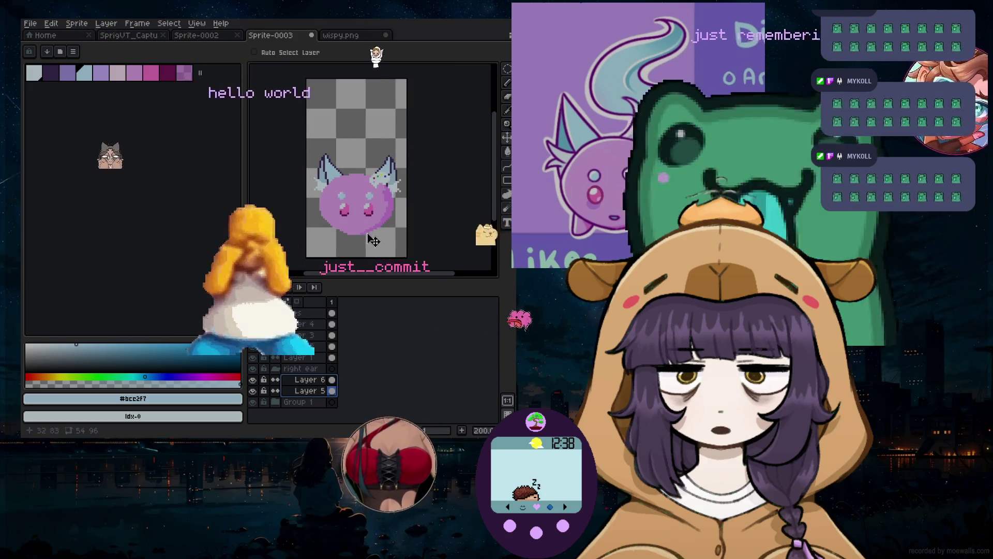
{"action": "scroll", "coordinate": [409, 173], "scroll_direction": "up", "scroll_amount": 3}
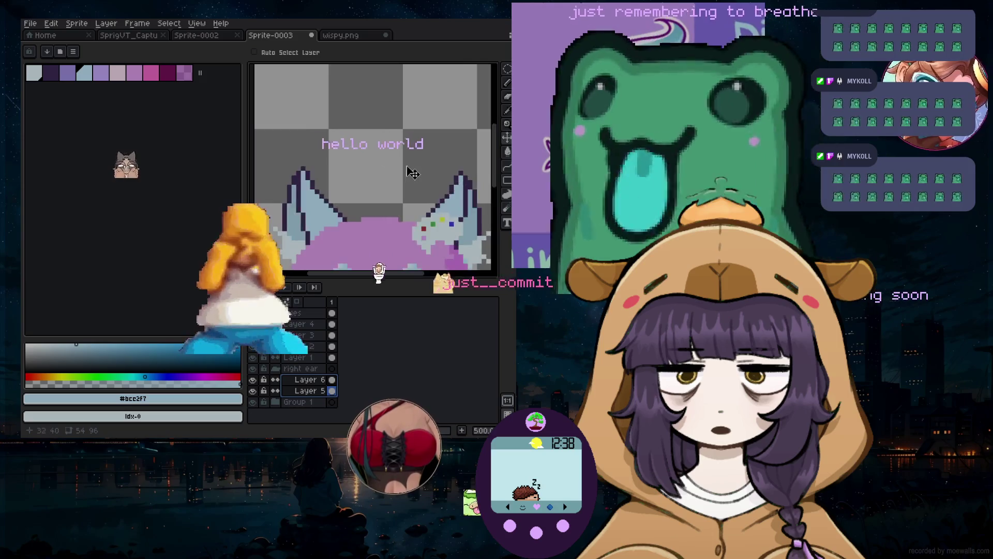
{"action": "scroll", "coordinate": [409, 172], "scroll_direction": "down", "scroll_amount": 3}
{"action": "scroll", "coordinate": [427, 193], "scroll_direction": "up", "scroll_amount": 1}
{"action": "key", "text": "b"}
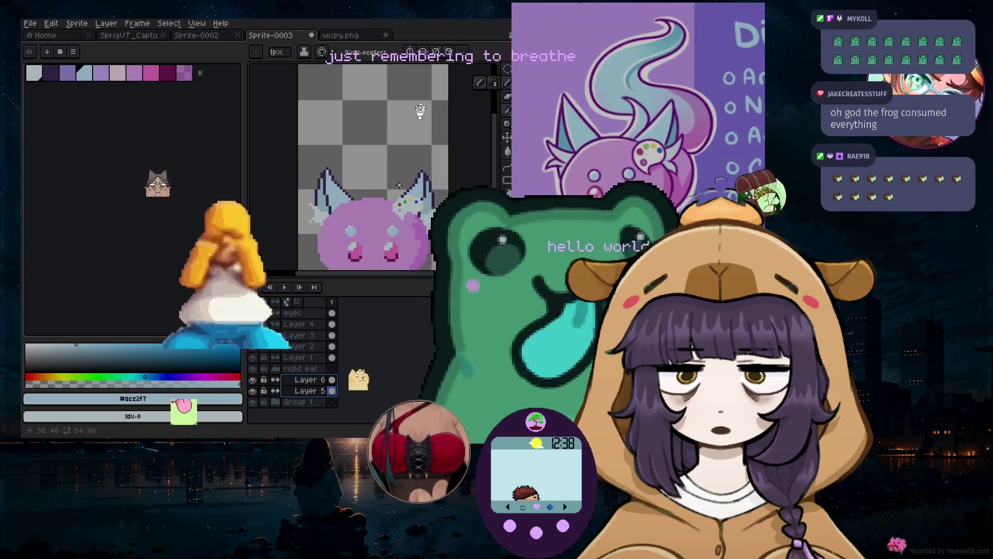
{"action": "left_click", "coordinate": [276, 368]}
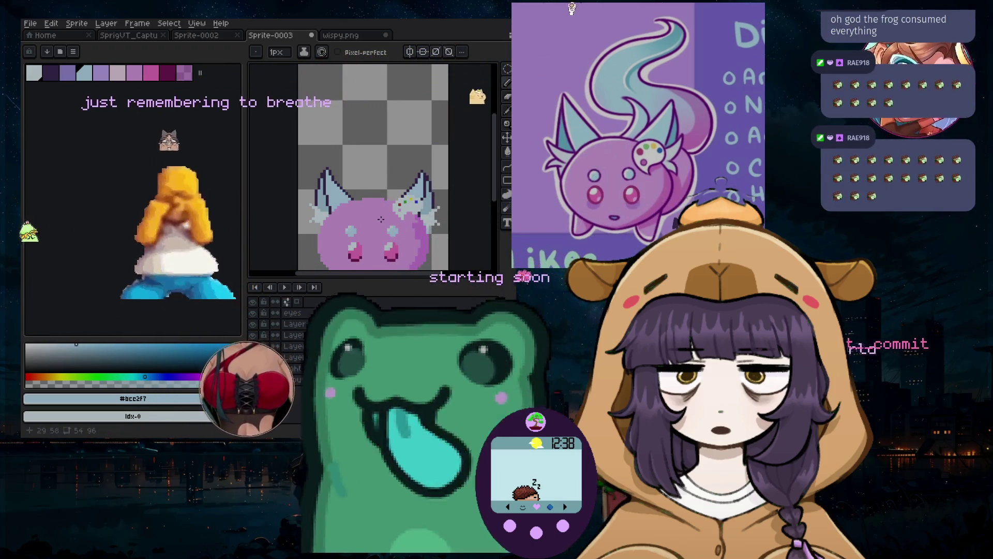
{"action": "scroll", "coordinate": [409, 245], "scroll_direction": "up", "scroll_amount": 1}
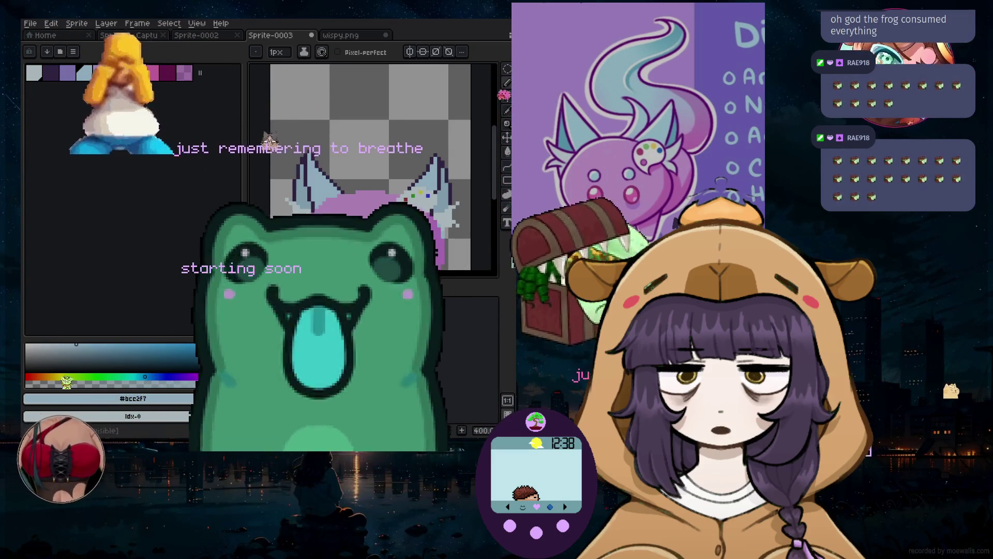
{"action": "left_click", "coordinate": [106, 24]}
{"action": "left_click", "coordinate": [119, 78]}
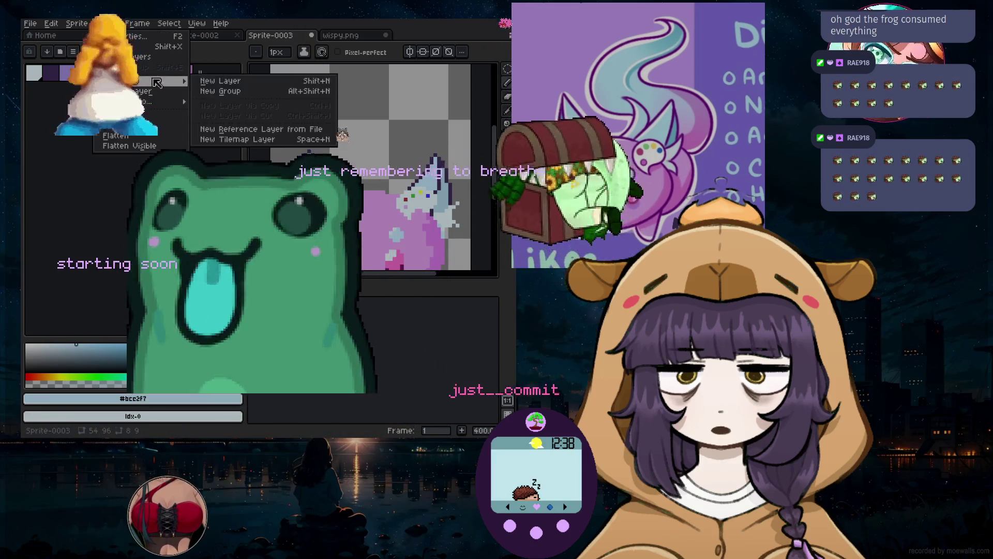
Add a new empty Layer 7 and enlarge the brush to 6 px
{"action": "left_click", "coordinate": [207, 82]}
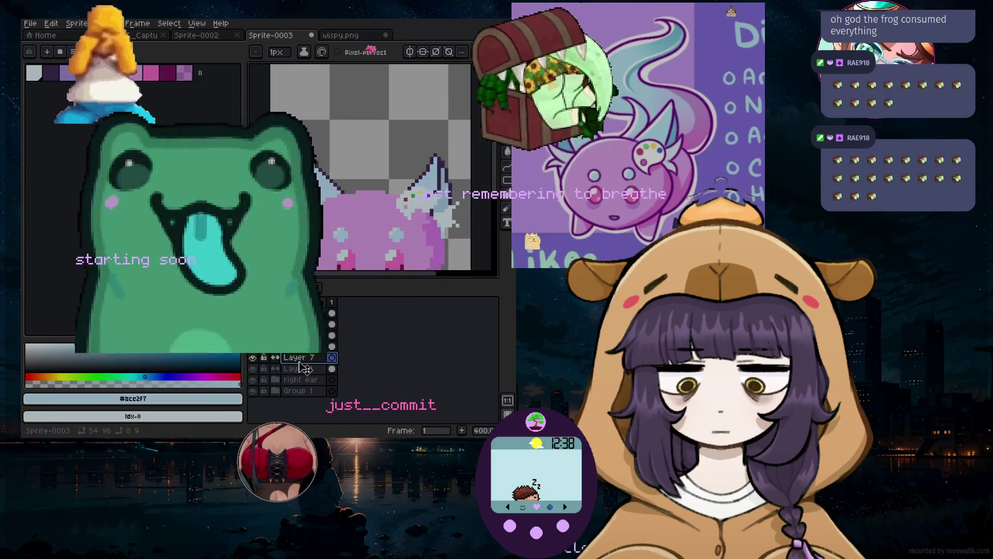
{"action": "key", "text": "e"}
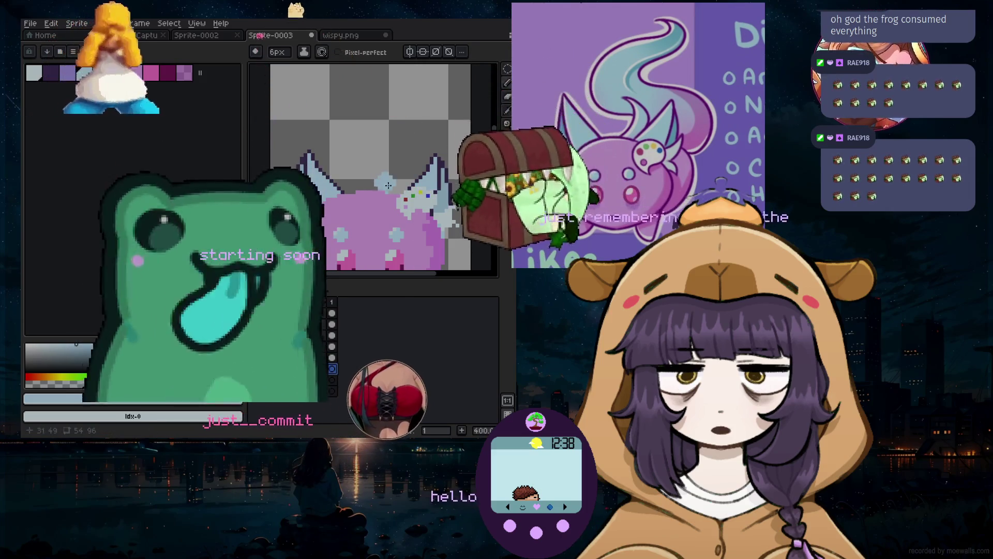
{"action": "scroll", "coordinate": [393, 185], "scroll_direction": "up", "scroll_amount": 1}
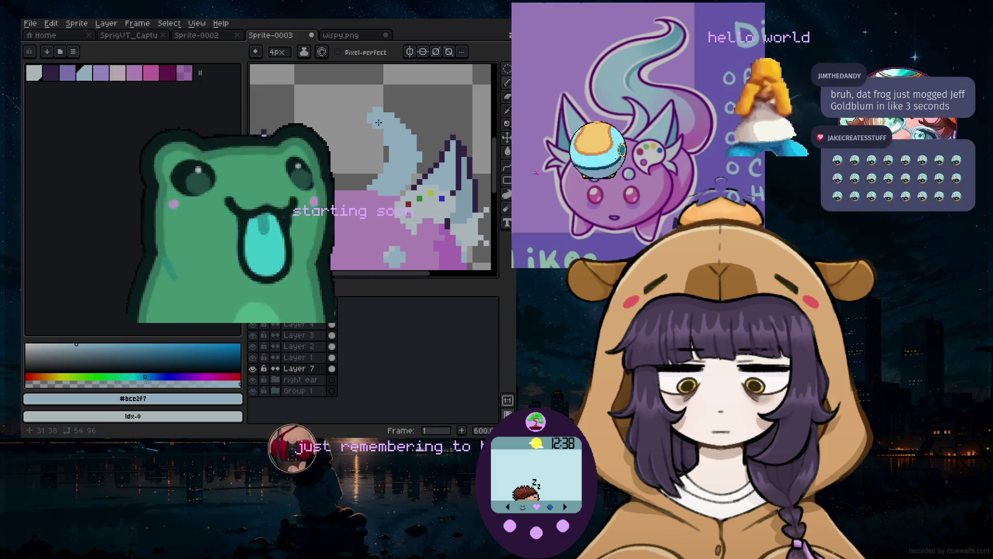
{"action": "scroll", "coordinate": [379, 121], "scroll_direction": "down", "scroll_amount": 4}
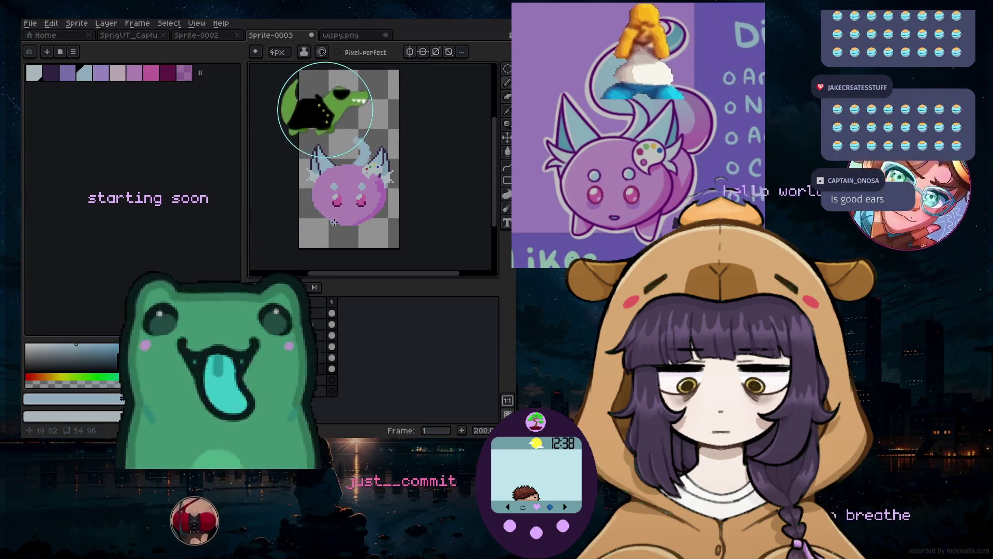
{"action": "scroll", "coordinate": [331, 216], "scroll_direction": "up", "scroll_amount": 3}
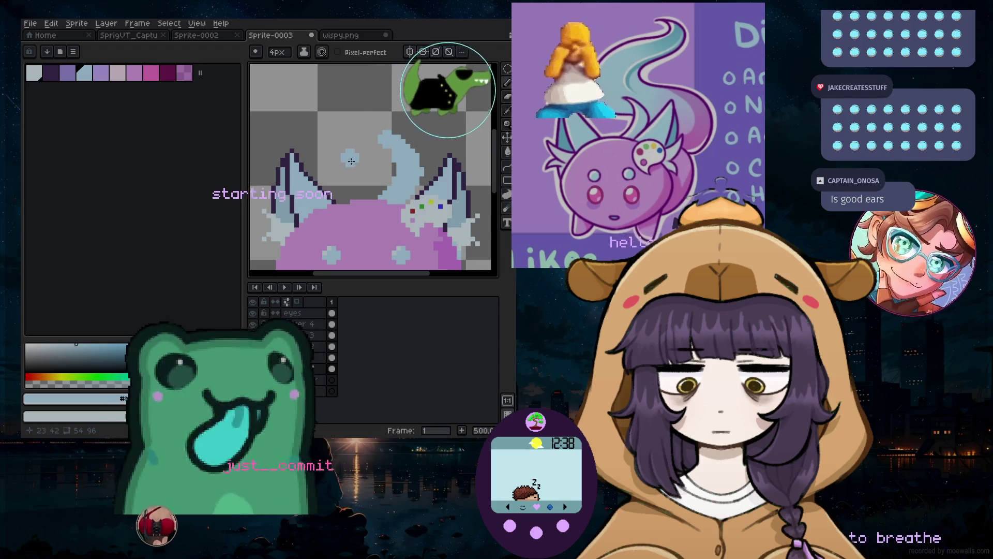
Pick a slightly desaturated pale blue, use a 7 px brush, and draw the curled tuft above the head
{"action": "left_click", "coordinate": [93, 354]}
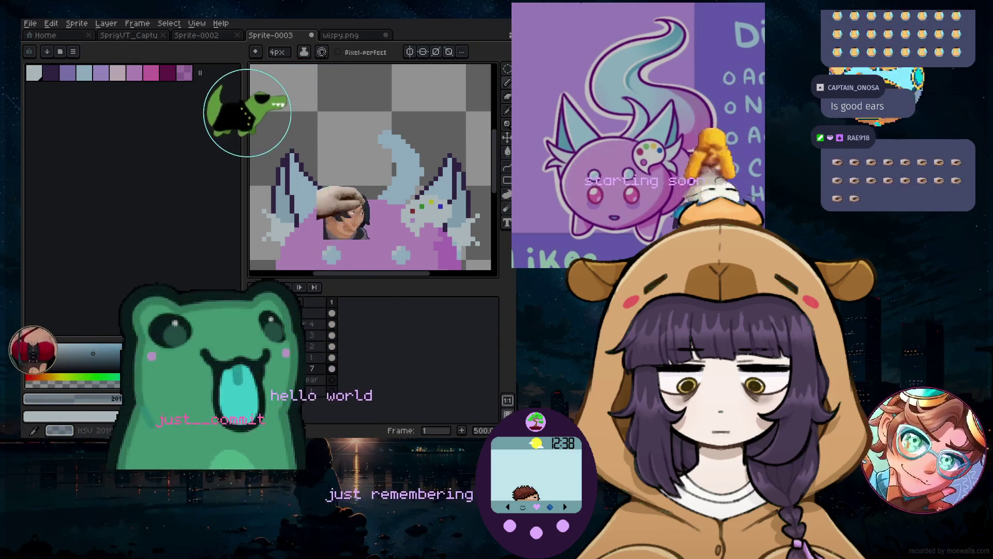
{"action": "key", "text": "plus"}
{"action": "key", "text": "plus"}
{"action": "key", "text": "plus"}
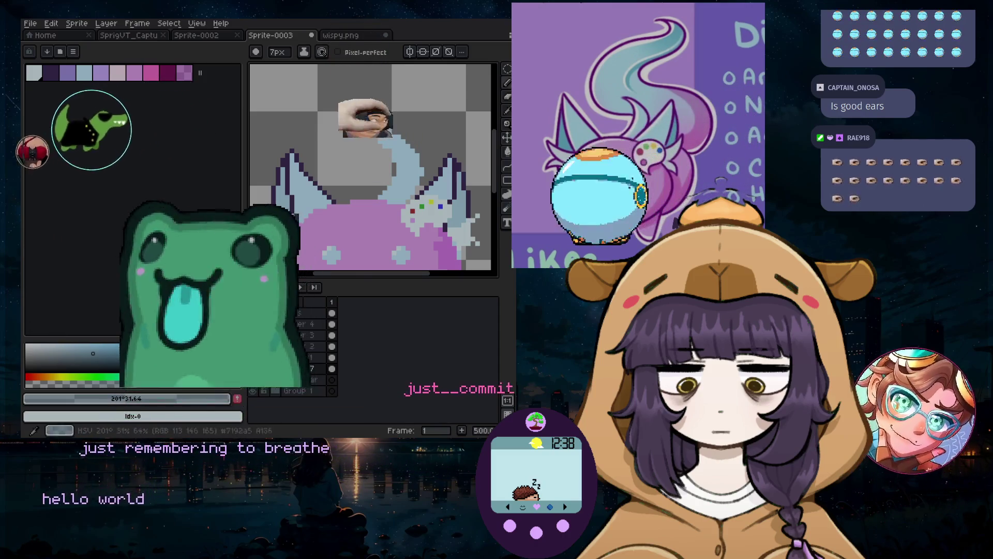
{"action": "left_click", "coordinate": [81, 349]}
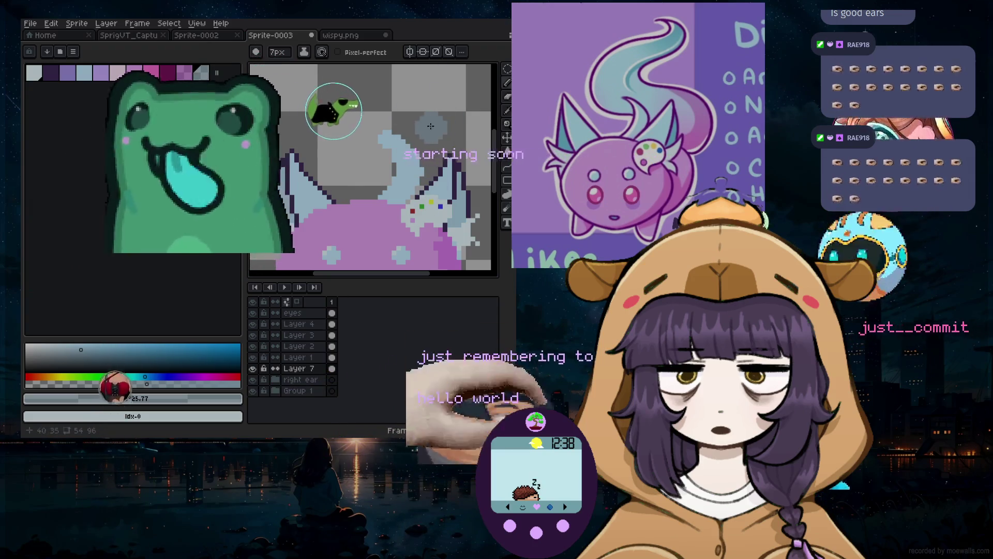
{"action": "left_click", "coordinate": [388, 133]}
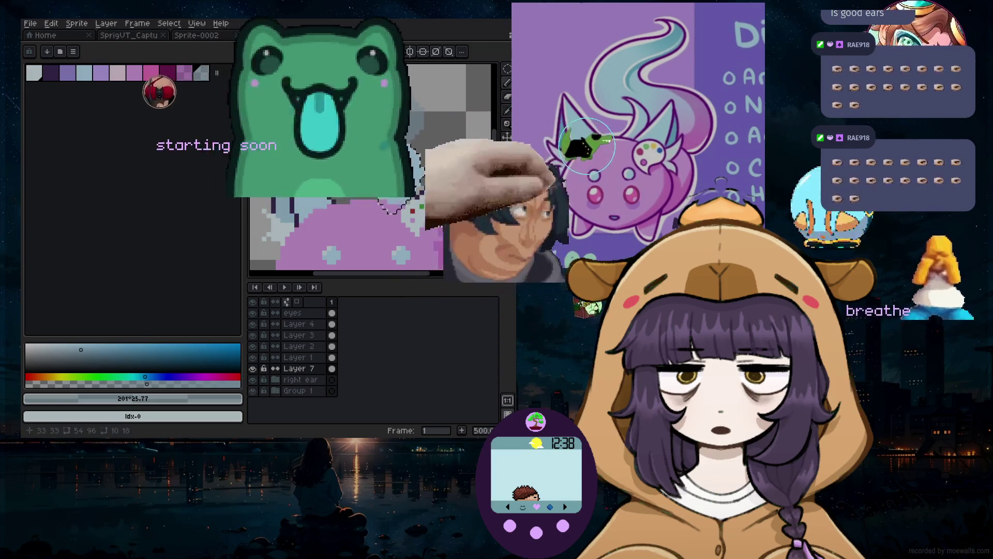
Paint tuft highlights using the lightest palette swatch adjusted to the near-white blue #dcf0f4
{"action": "left_click", "coordinate": [78, 349]}
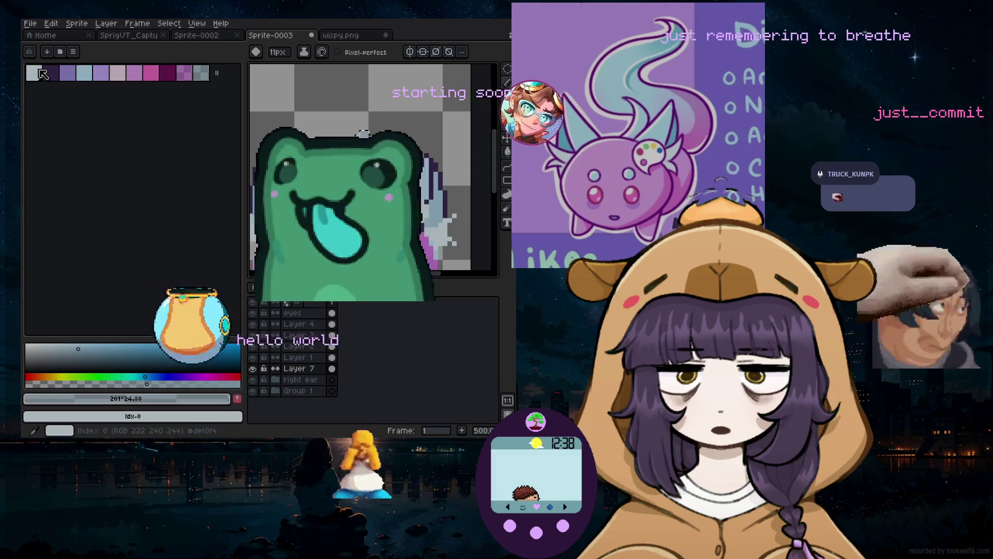
{"action": "left_click", "coordinate": [345, 158], "text": "alt"}
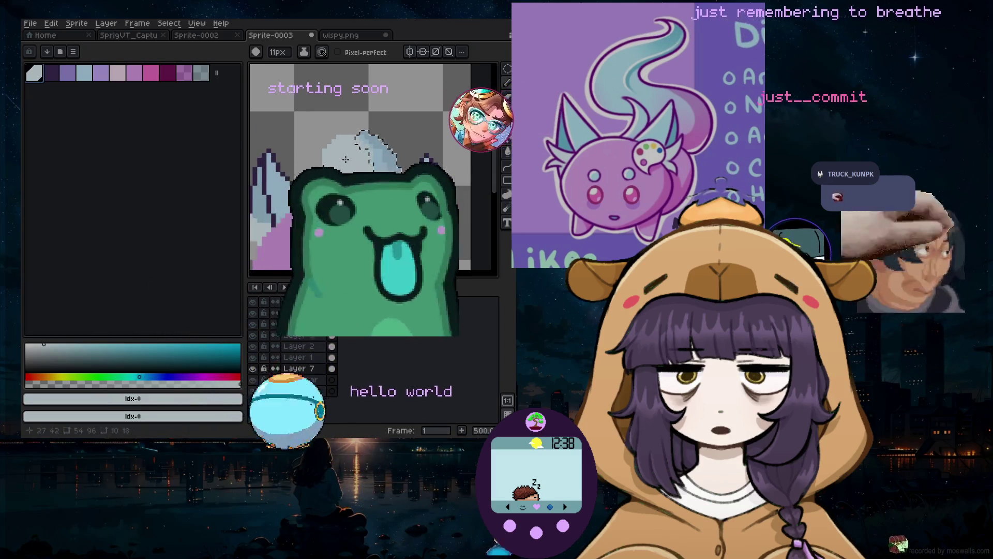
{"action": "left_click", "coordinate": [93, 384]}
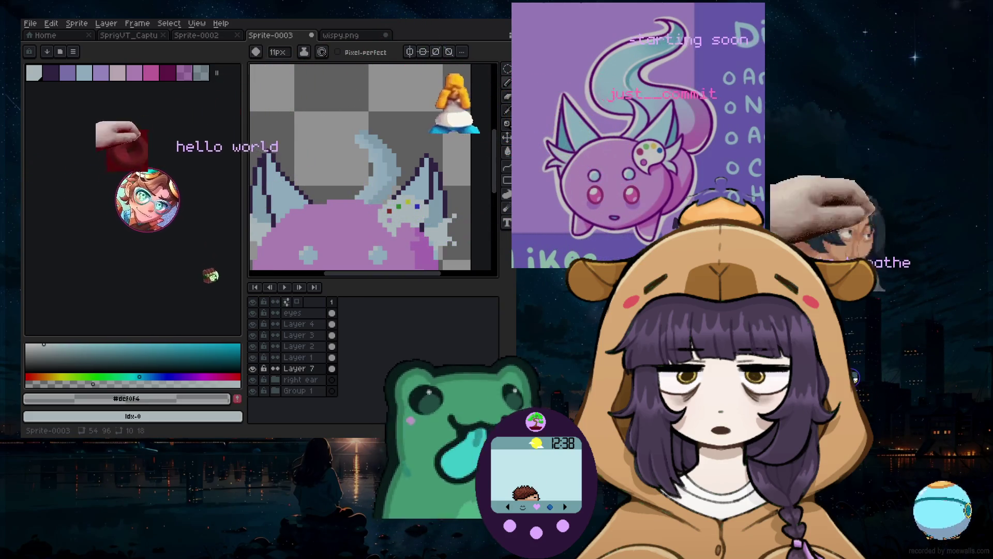
{"action": "scroll", "coordinate": [488, 175], "scroll_direction": "down", "scroll_amount": 3}
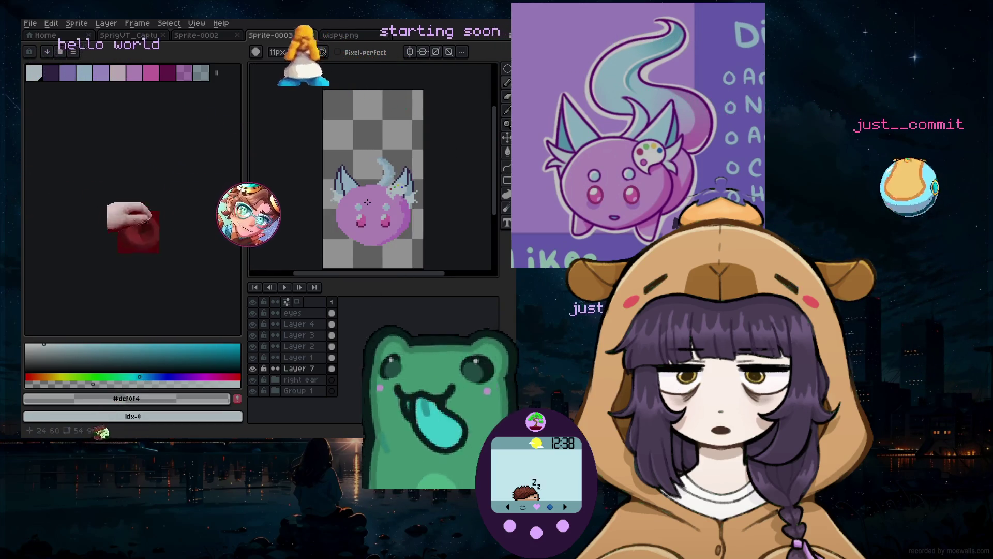
Sample the creature's lilac body colour #e1a8ec from the canvas with the Eyedropper
{"action": "key", "text": "i"}
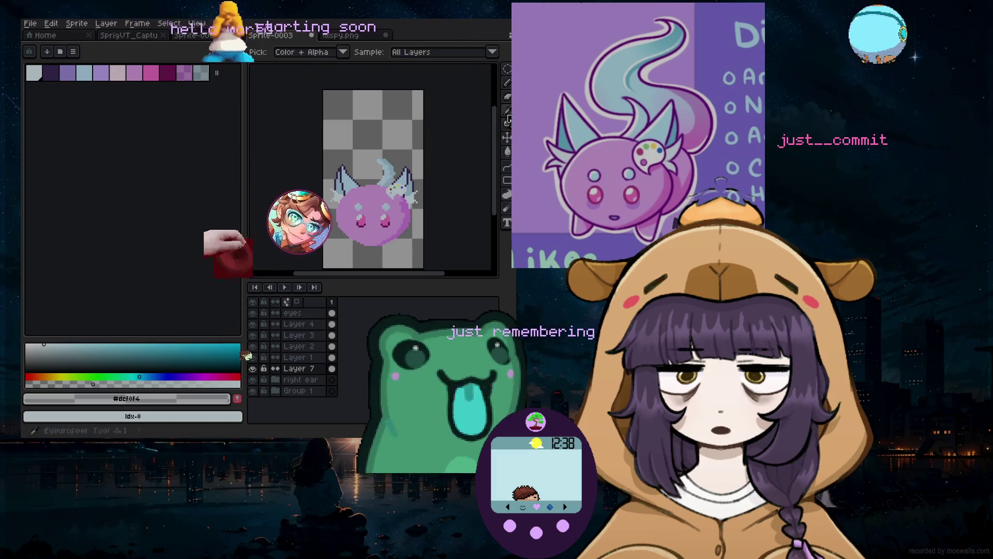
{"action": "left_click", "coordinate": [402, 219]}
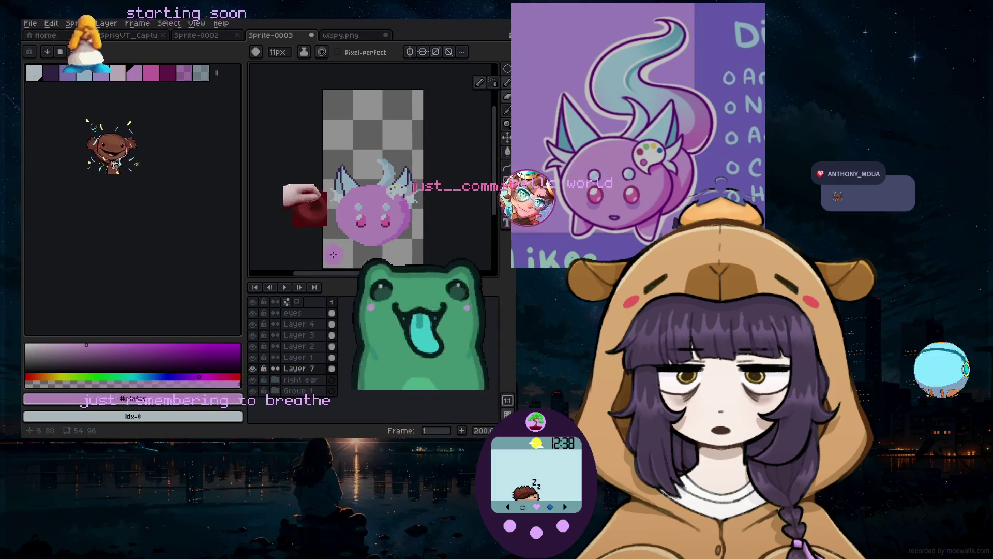
{"action": "left_click", "coordinate": [119, 24]}
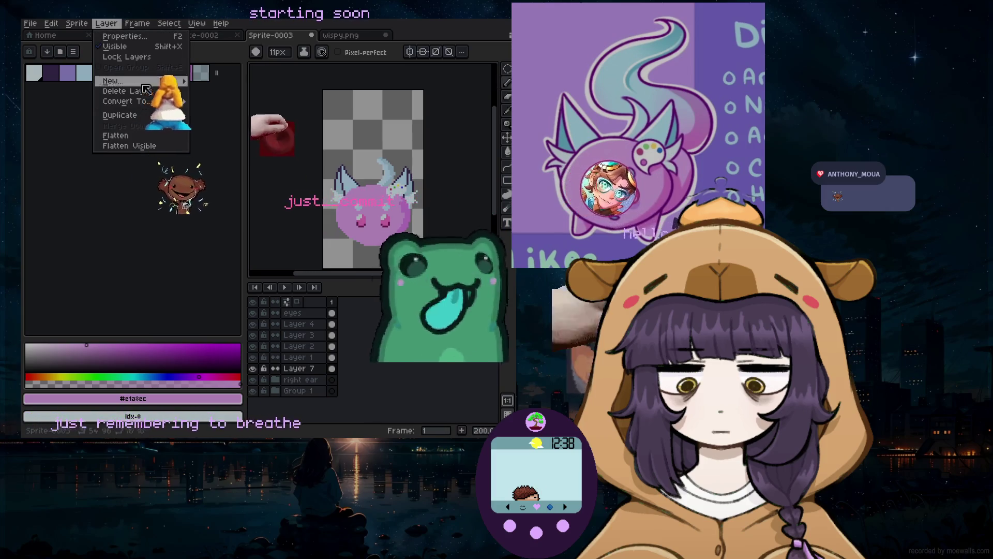
Add Layer 8 and paint a lilac bulge extending from the head's lower-left edge
{"action": "mouse_move", "coordinate": [140, 81]}
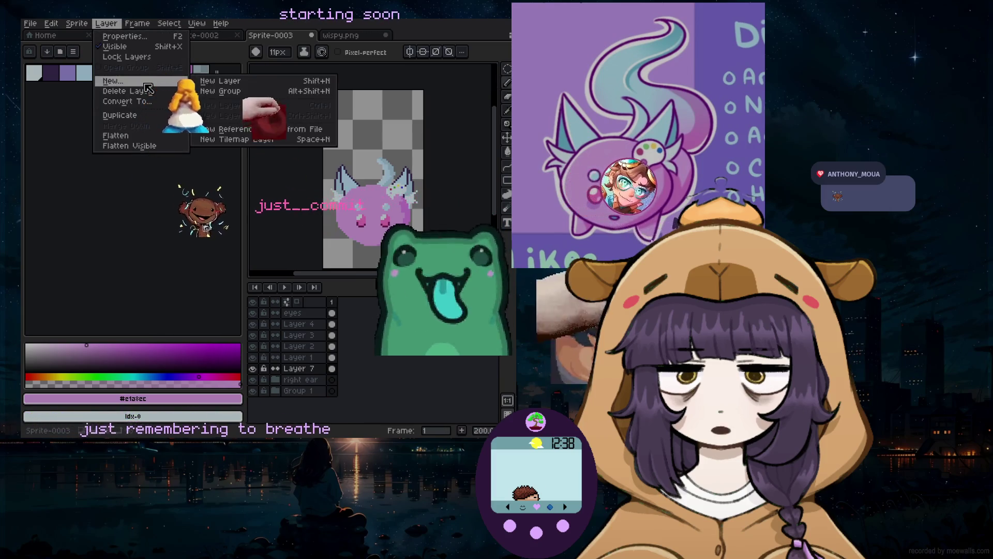
{"action": "left_click", "coordinate": [221, 82]}
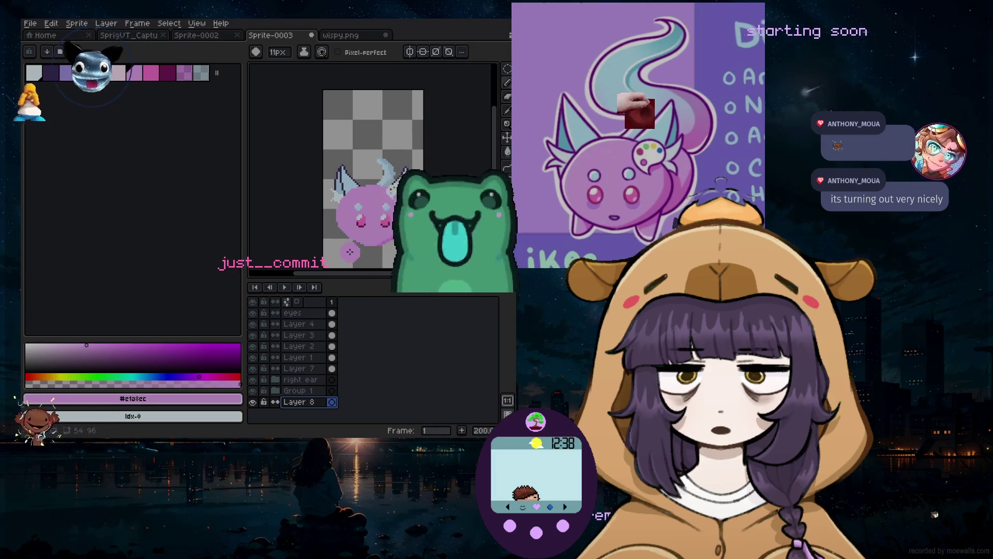
{"action": "scroll", "coordinate": [350, 252], "scroll_direction": "up", "scroll_amount": 3}
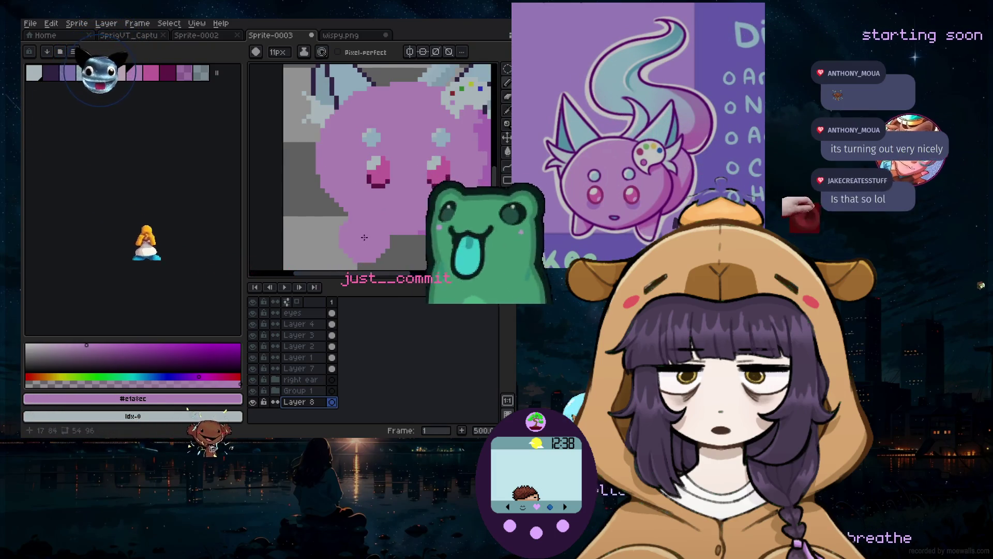
{"action": "left_click", "coordinate": [253, 403]}
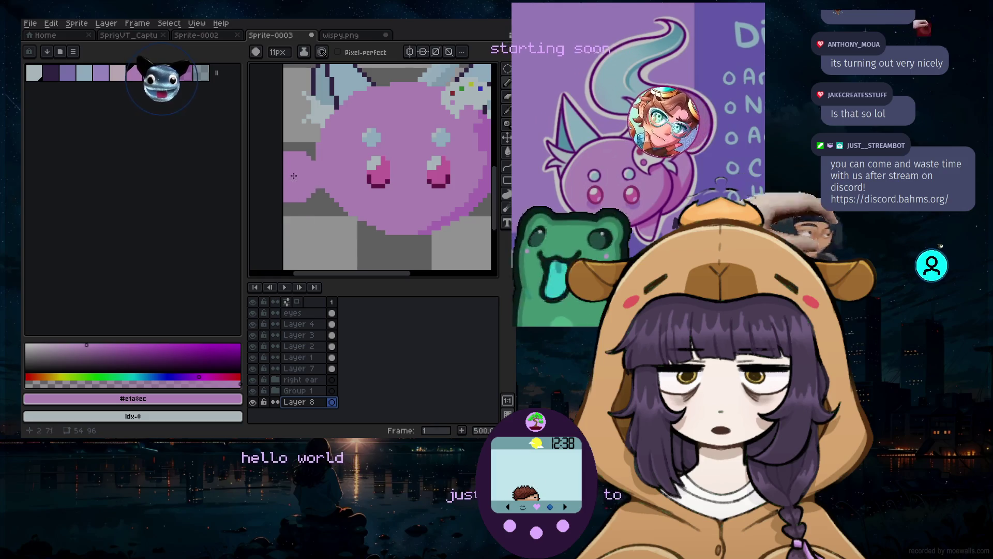
{"action": "left_click_drag", "start_coordinate": [363, 234], "coordinate": [387, 209]}
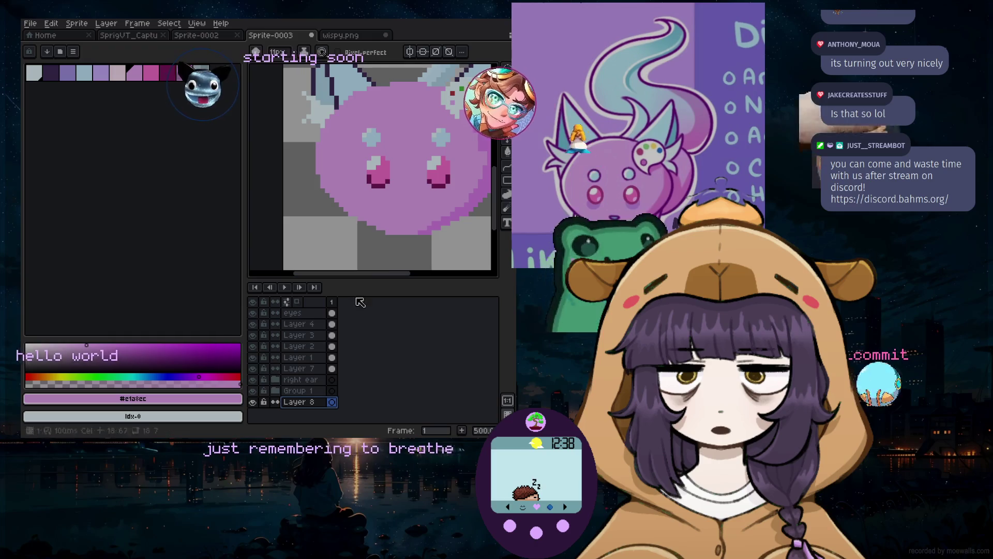
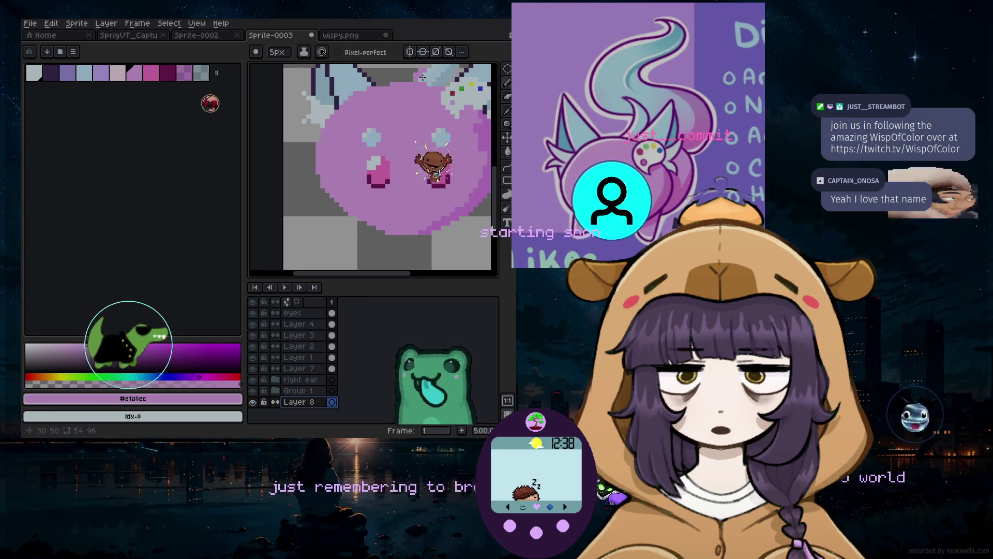
Raise the pencil brush size from 5 px to 9 px, then pick a palette colour
{"action": "key", "text": "plus"}
{"action": "key", "text": "plus"}
{"action": "key", "text": "plus"}
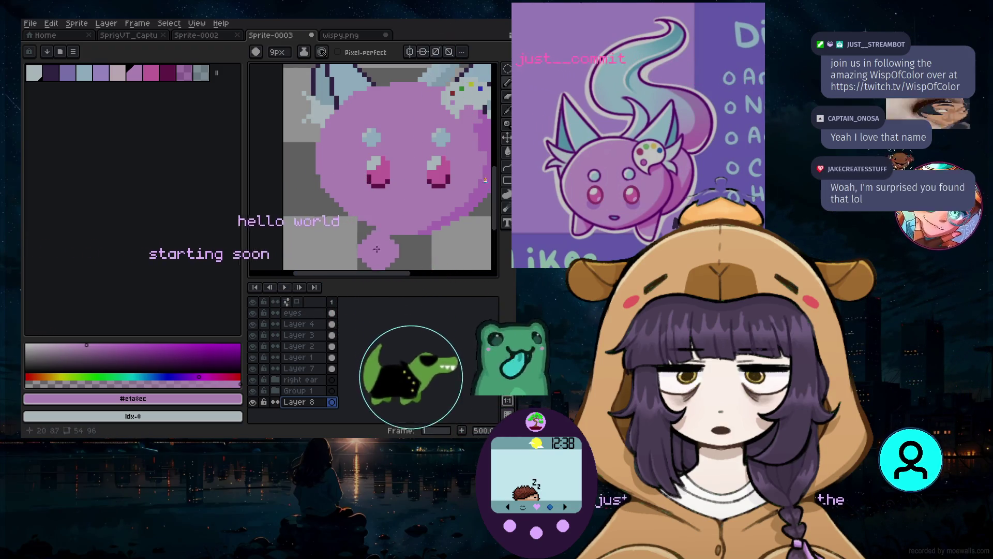
{"action": "scroll", "coordinate": [363, 253], "scroll_direction": "up", "scroll_amount": 3}
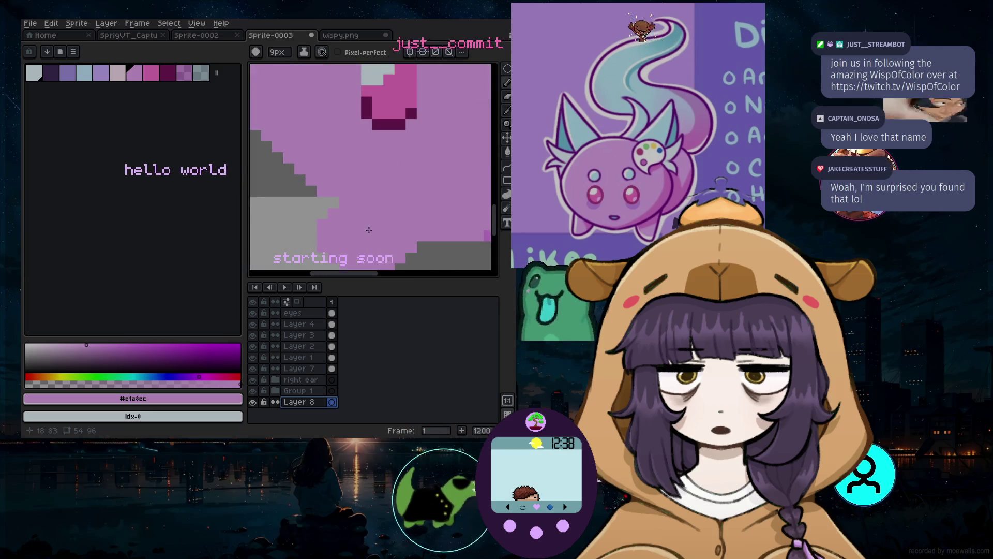
{"action": "scroll", "coordinate": [362, 254], "scroll_direction": "down", "scroll_amount": 3}
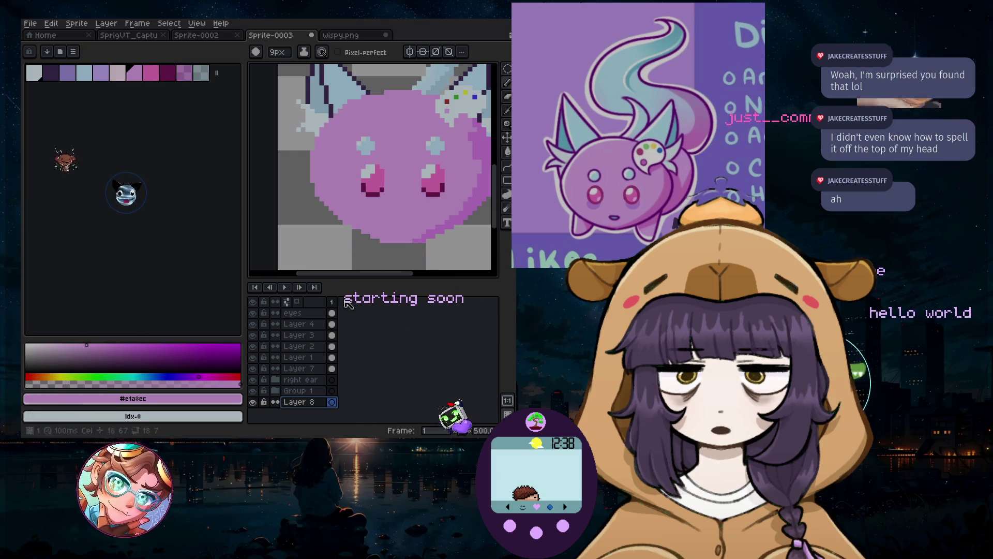
{"action": "scroll", "coordinate": [363, 246], "scroll_direction": "down", "scroll_amount": 4}
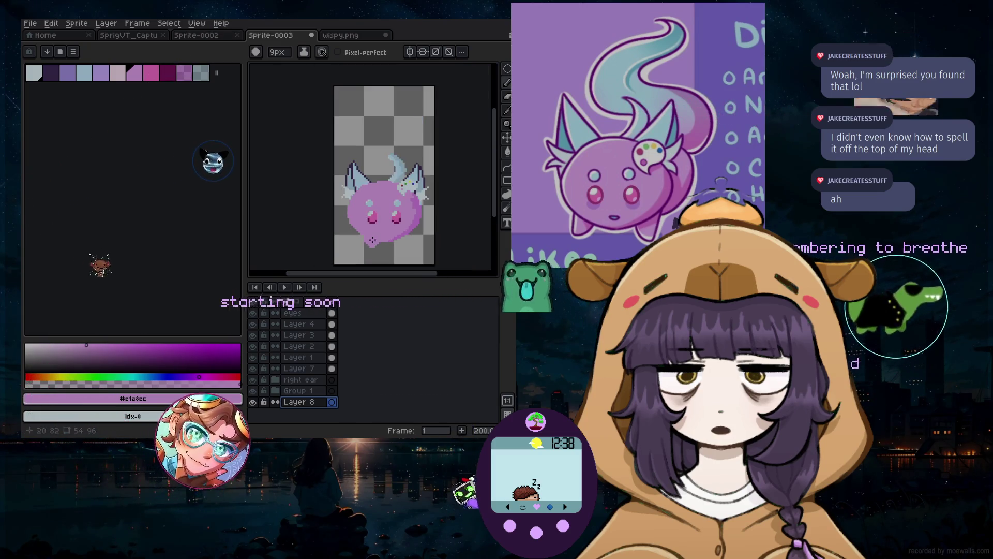
{"action": "scroll", "coordinate": [370, 255], "scroll_direction": "up", "scroll_amount": 5}
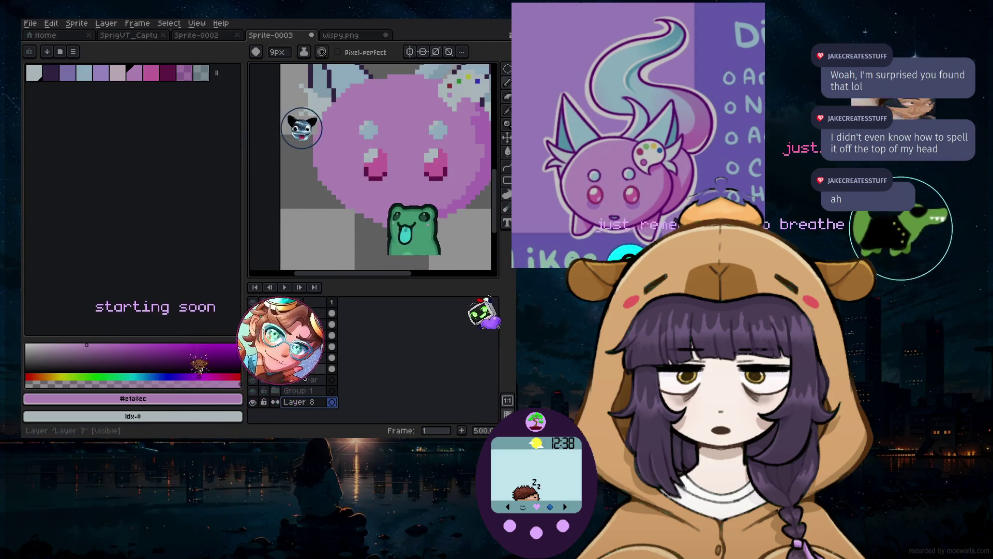
{"action": "left_click", "coordinate": [167, 73]}
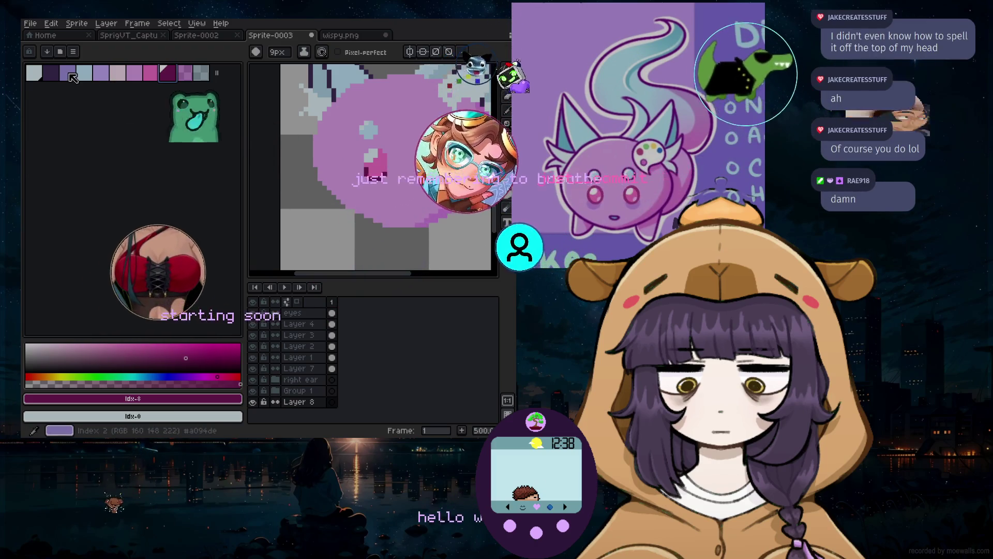
Choose a light pink from the palette, fine-tuned to 290°36.90 in the colour picker
{"action": "left_click", "coordinate": [412, 223], "text": "alt"}
{"action": "left_click", "coordinate": [383, 218], "text": "alt"}
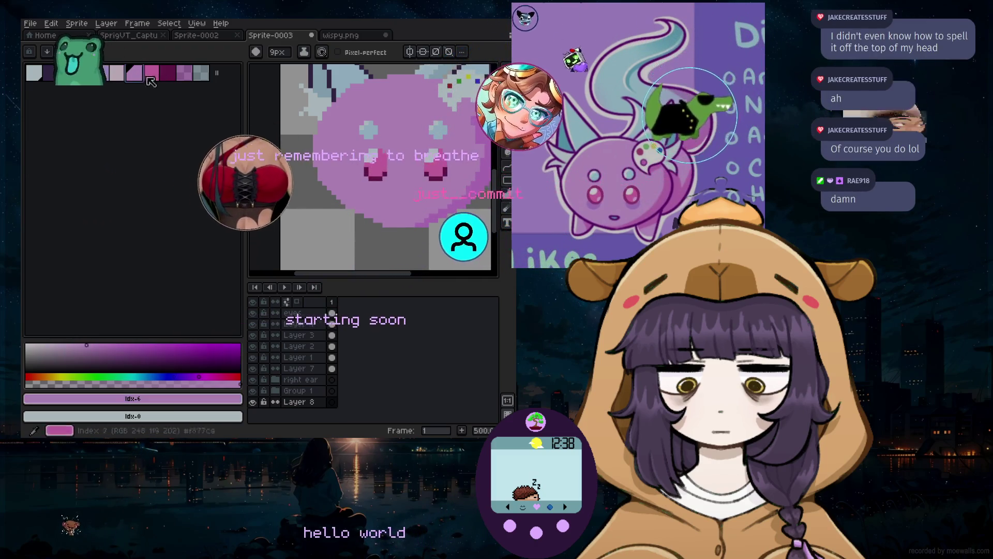
{"action": "left_click", "coordinate": [370, 236]}
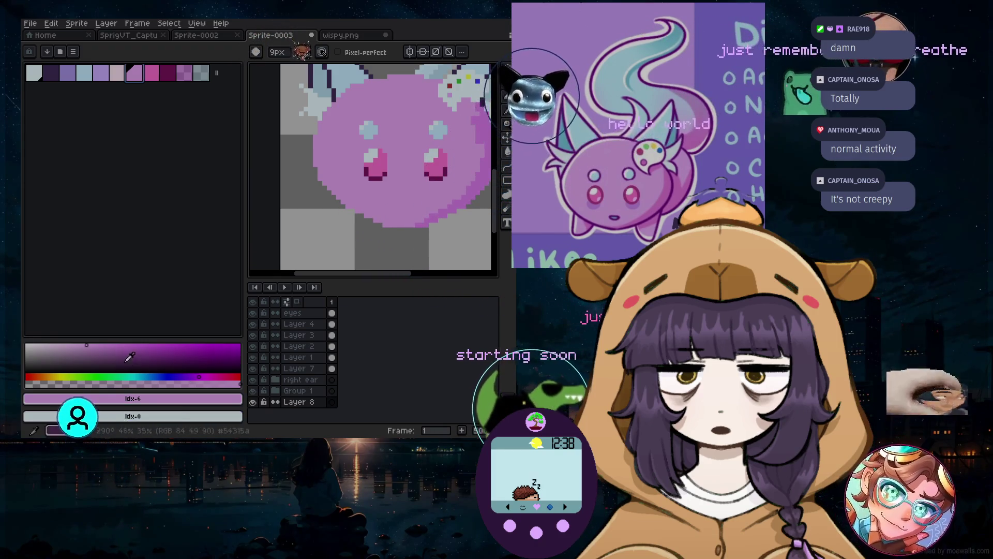
{"action": "left_click", "coordinate": [95, 343]}
{"action": "left_click", "coordinate": [362, 228]}
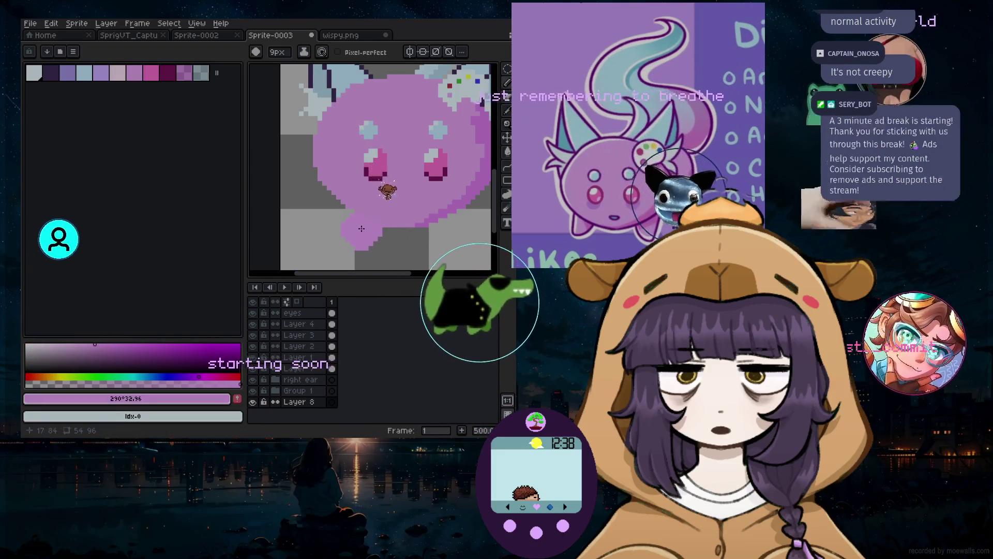
{"action": "left_click", "coordinate": [103, 346]}
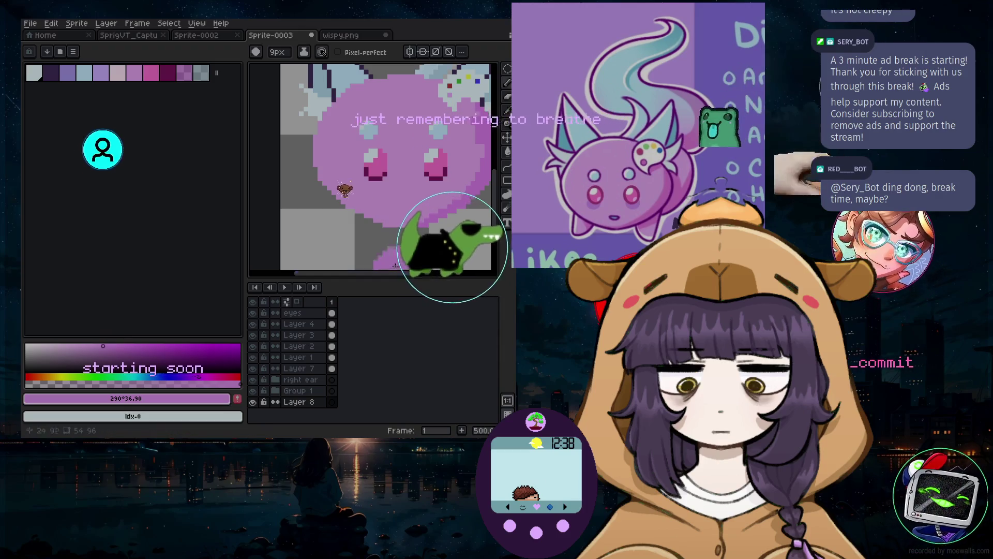
Paint the pink wisp below the blob's lower left and shrink the brush to 8 px
{"action": "left_click", "coordinate": [361, 226]}
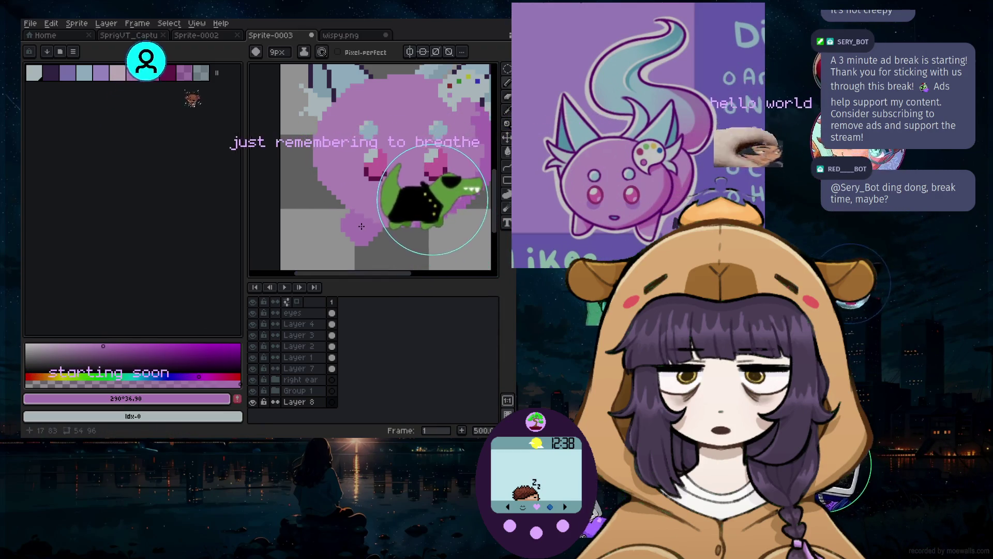
{"action": "key", "text": "minus"}
{"action": "scroll", "coordinate": [362, 226], "scroll_direction": "up", "scroll_amount": 1}
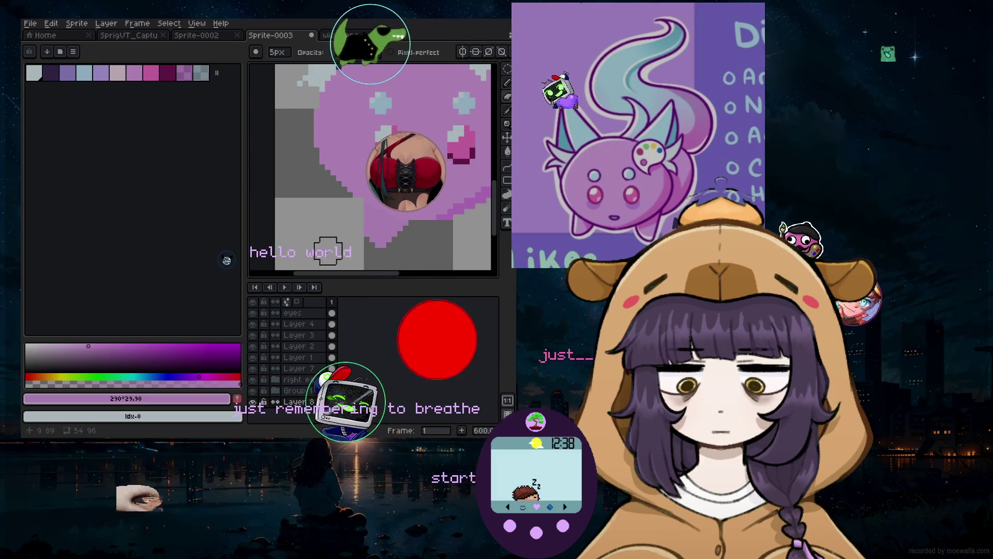
{"action": "scroll", "coordinate": [310, 229], "scroll_direction": "down", "scroll_amount": 2}
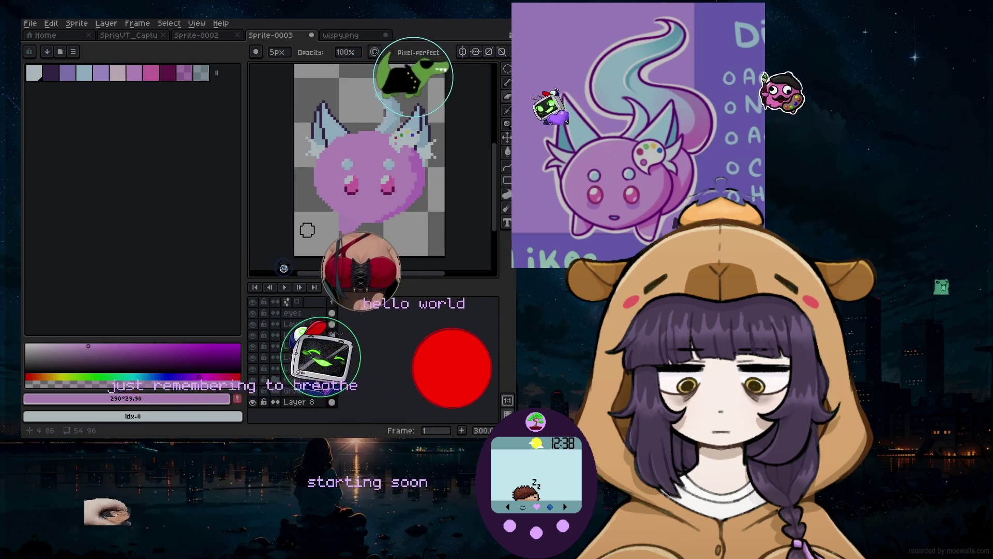
{"action": "scroll", "coordinate": [307, 230], "scroll_direction": "up", "scroll_amount": 3}
{"action": "scroll", "coordinate": [328, 243], "scroll_direction": "down", "scroll_amount": 2}
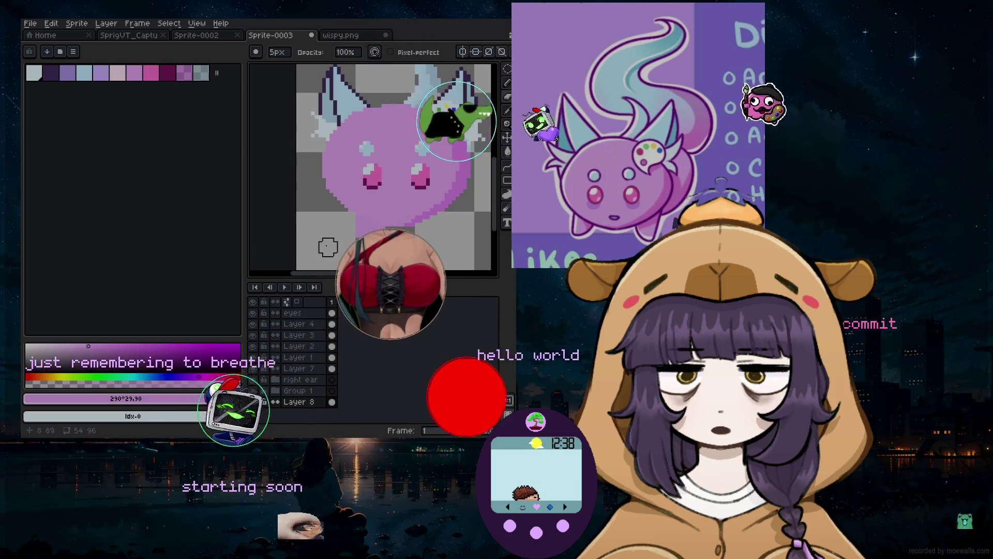
{"action": "scroll", "coordinate": [350, 247], "scroll_direction": "up", "scroll_amount": 1}
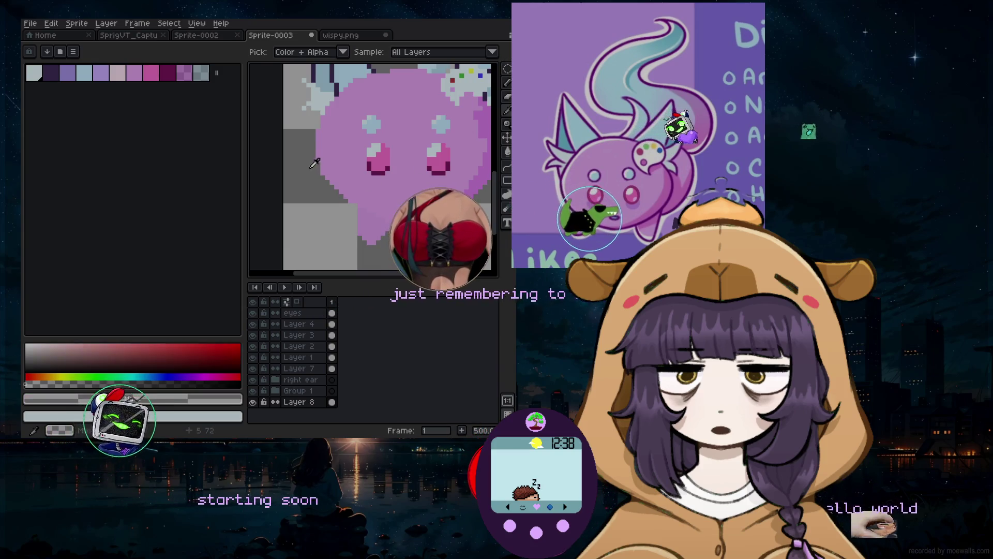
Ellipse-select the bottom wisp, flip it horizontally, and shift it right and up
{"action": "left_click_drag", "start_coordinate": [300, 178], "coordinate": [449, 267]}
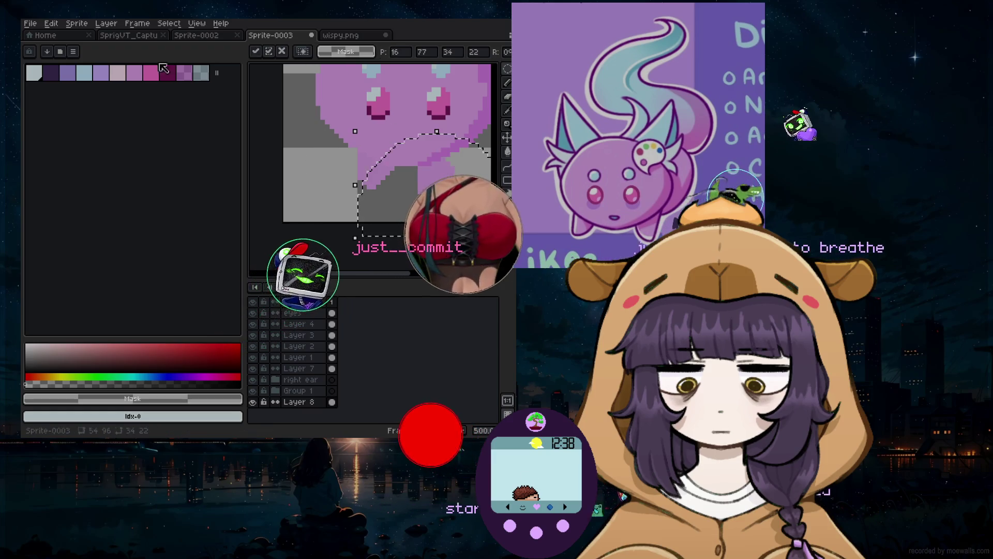
{"action": "left_click", "coordinate": [51, 23]}
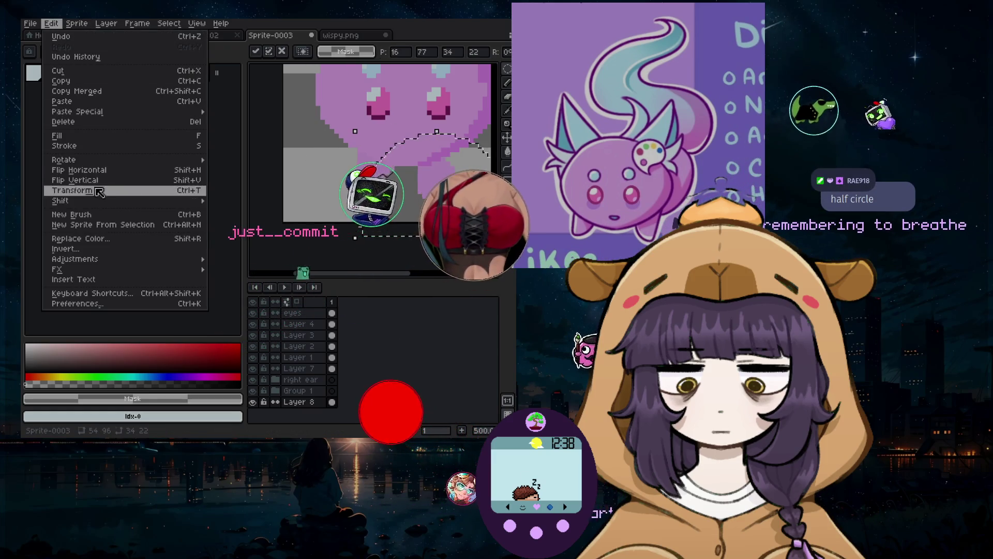
{"action": "left_click", "coordinate": [78, 170]}
{"action": "mouse_move", "coordinate": [448, 177]}
{"action": "left_mouse_down"}
{"action": "mouse_move", "coordinate": [472, 182]}
{"action": "mouse_move", "coordinate": [455, 171]}
{"action": "left_mouse_up"}
{"action": "scroll", "coordinate": [458, 177], "scroll_direction": "down", "scroll_amount": 1}
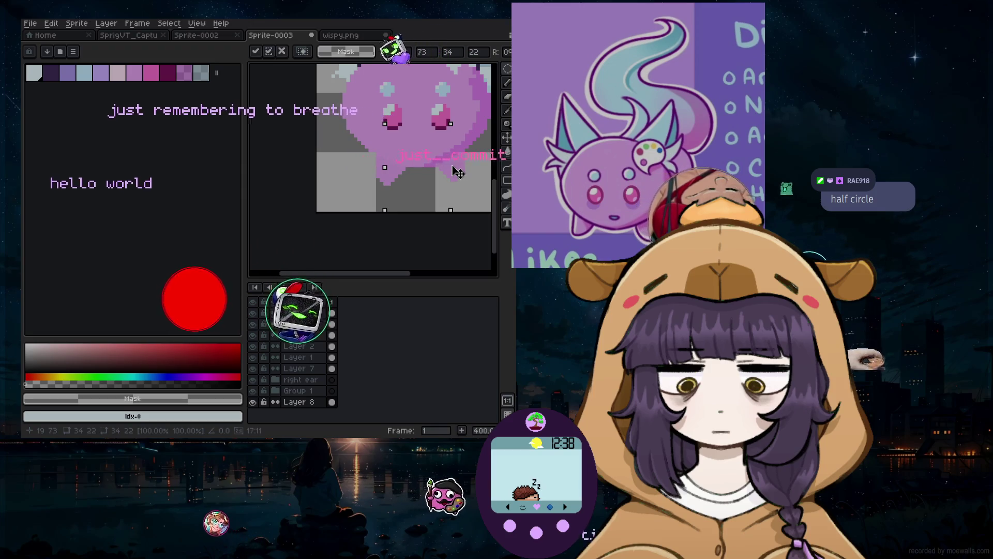
{"action": "key", "text": "Return"}
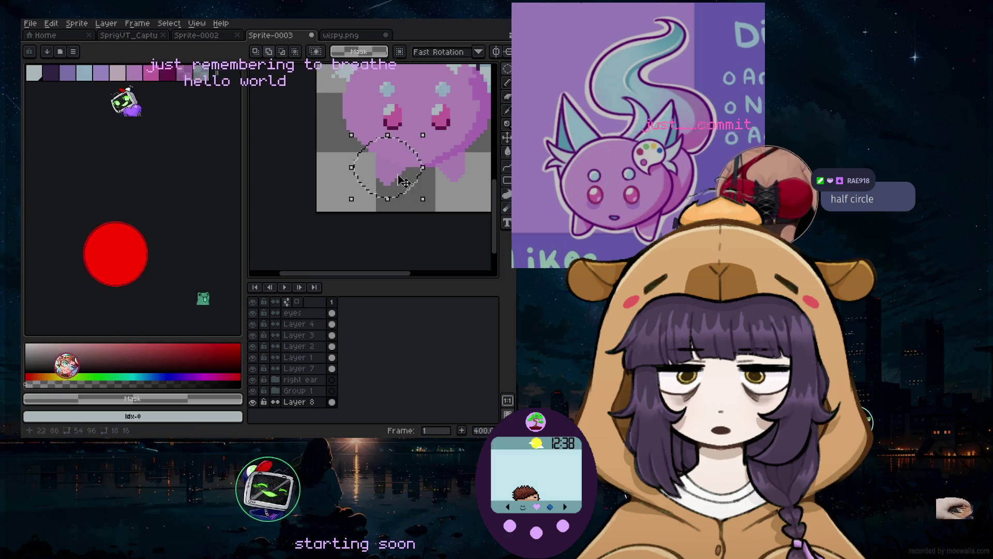
Undo the placement and nudge the flipped wisp about 2 pixels up before committing
{"action": "key", "text": "ctrl+z"}
{"action": "left_click_drag", "start_coordinate": [386, 174], "coordinate": [405, 178]}
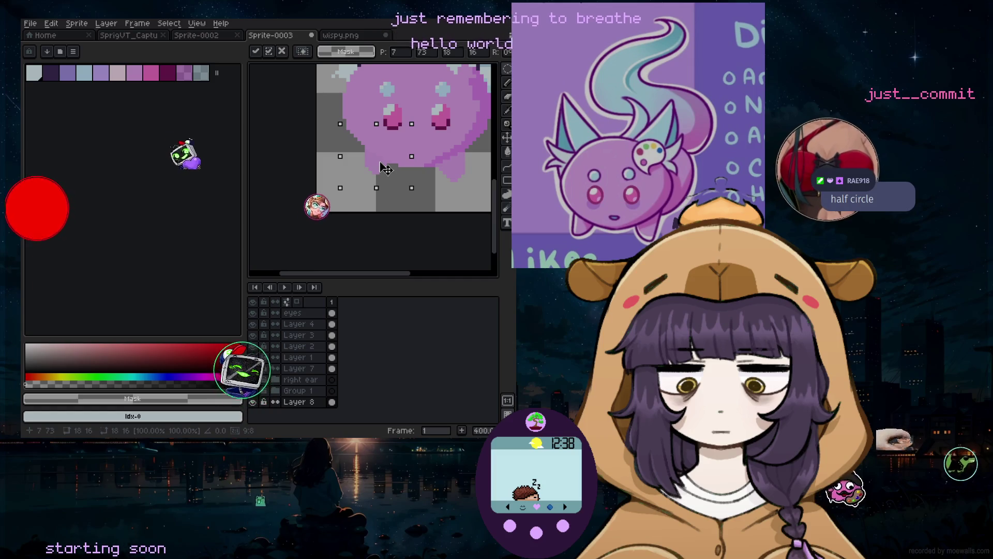
{"action": "key", "text": "ctrl+d"}
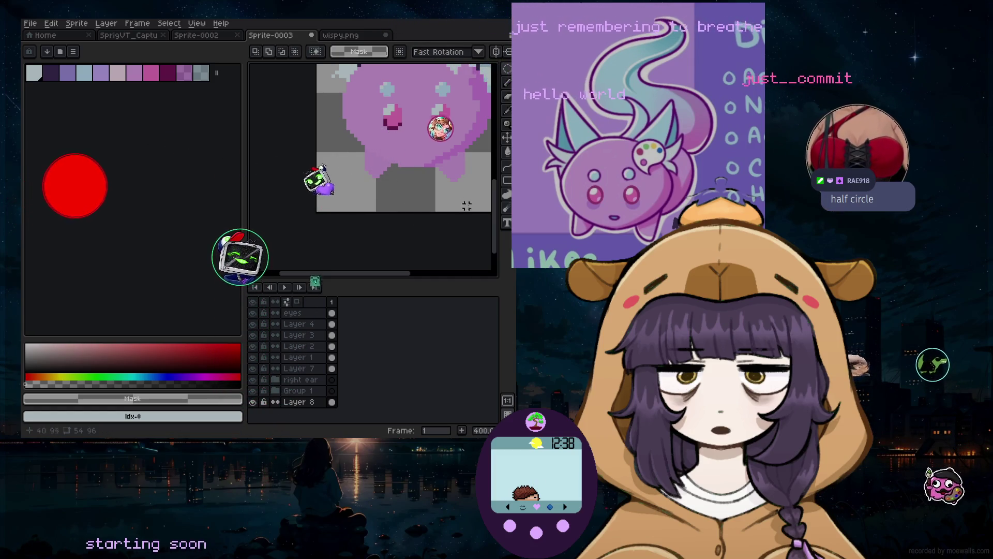
{"action": "scroll", "coordinate": [435, 197], "scroll_direction": "down", "scroll_amount": 3}
{"action": "scroll", "coordinate": [452, 206], "scroll_direction": "up", "scroll_amount": 2}
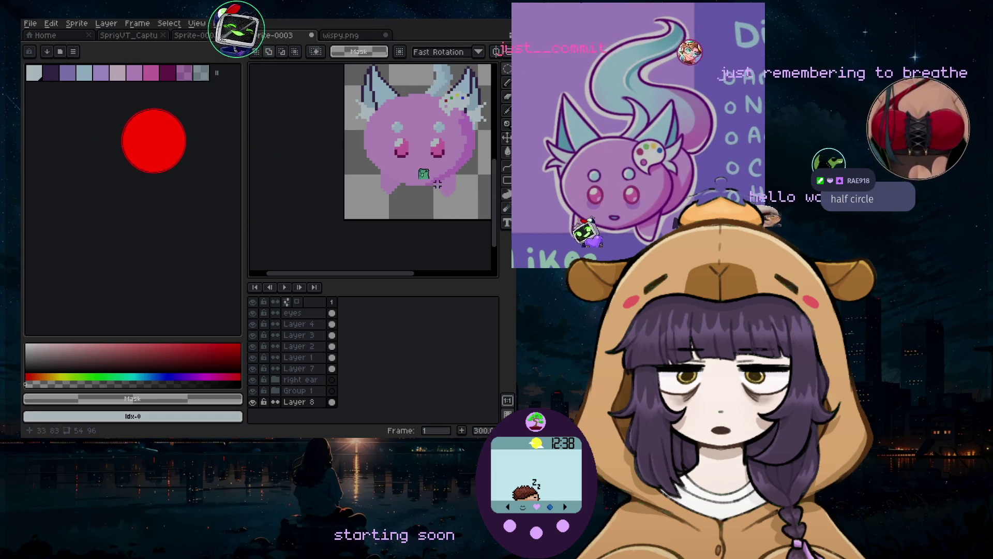
{"action": "scroll", "coordinate": [449, 167], "scroll_direction": "up", "scroll_amount": 2}
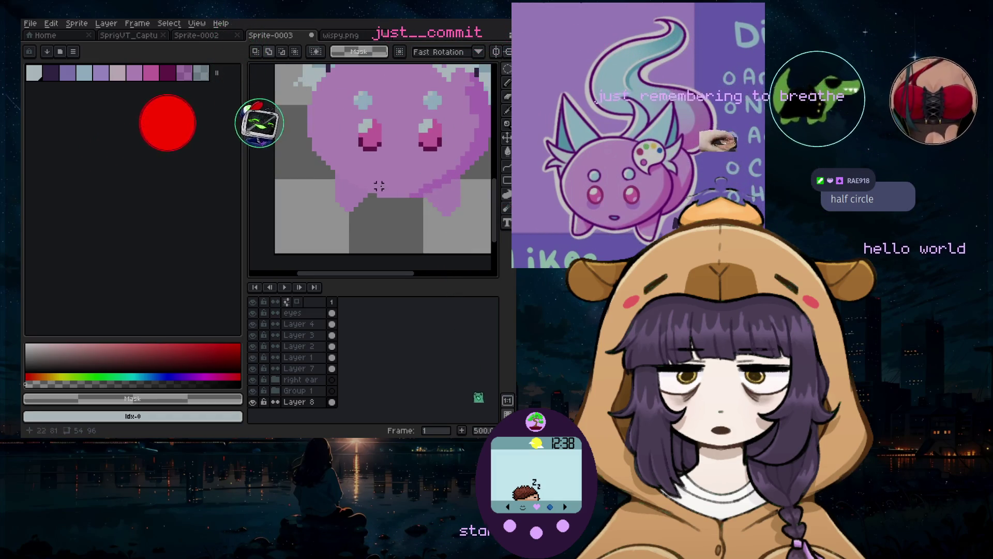
{"action": "scroll", "coordinate": [360, 180], "scroll_direction": "up", "scroll_amount": 1}
Select an oval area at the blob's bottom and shift it right and up
{"action": "mouse_move", "coordinate": [261, 114]}
{"action": "left_mouse_down"}
{"action": "mouse_move", "coordinate": [412, 259]}
{"action": "mouse_move", "coordinate": [398, 259]}
{"action": "left_mouse_up"}
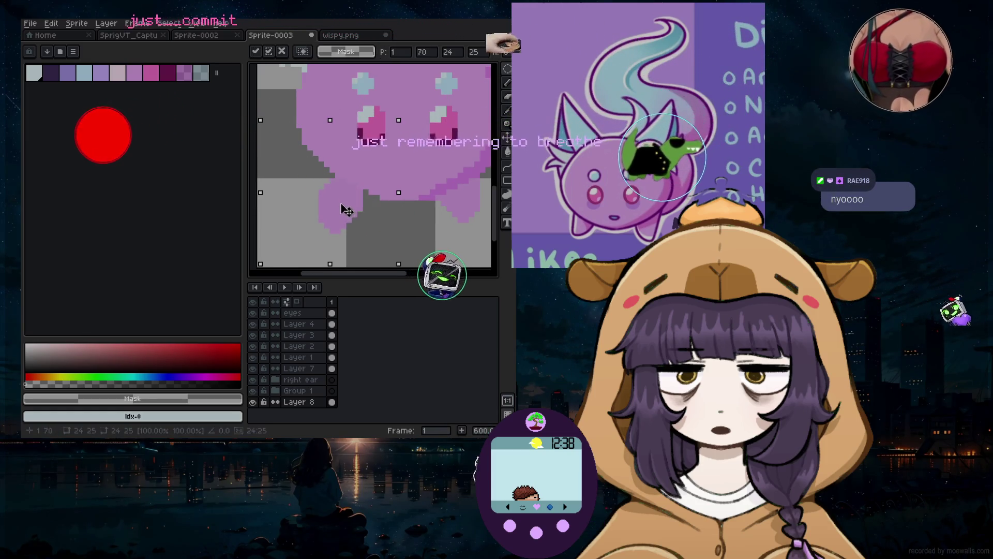
{"action": "left_click_drag", "start_coordinate": [352, 207], "coordinate": [364, 201]}
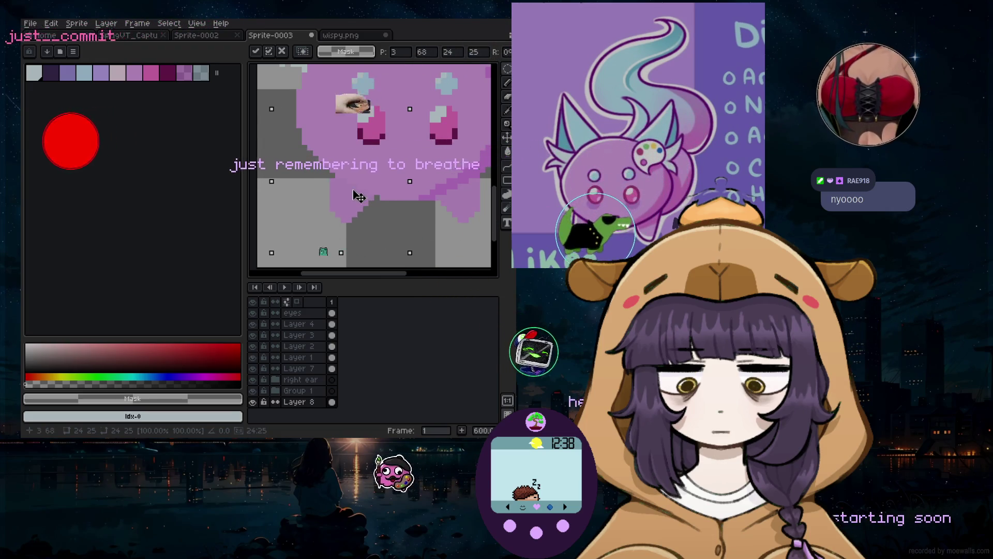
{"action": "key", "text": "ctrl+d"}
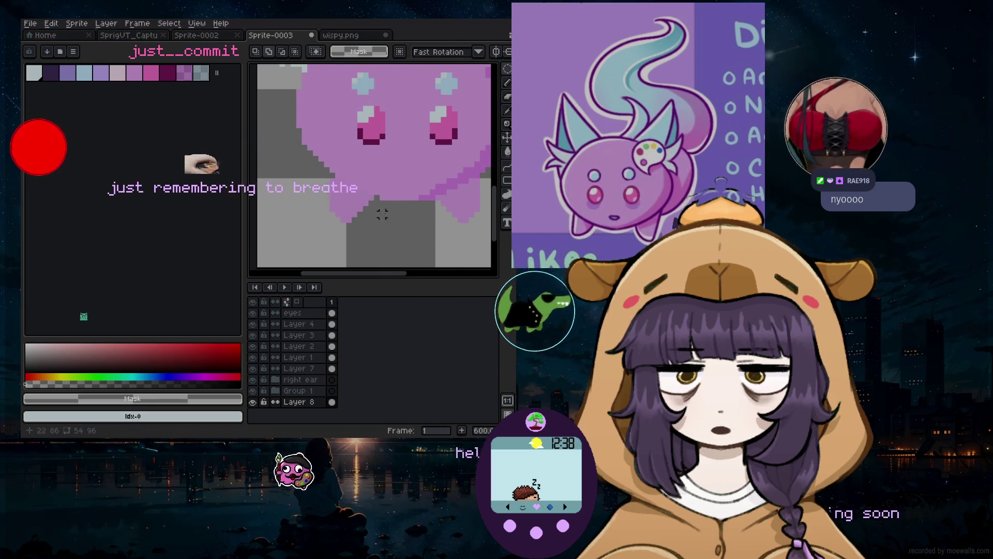
{"action": "scroll", "coordinate": [362, 207], "scroll_direction": "down", "scroll_amount": 1}
{"action": "scroll", "coordinate": [362, 207], "scroll_direction": "up", "scroll_amount": 1}
Sample the body's pink #dba3e6 with the Eyedropper and return to the Pencil
{"action": "left_click", "coordinate": [508, 151]}
{"action": "left_click", "coordinate": [394, 171]}
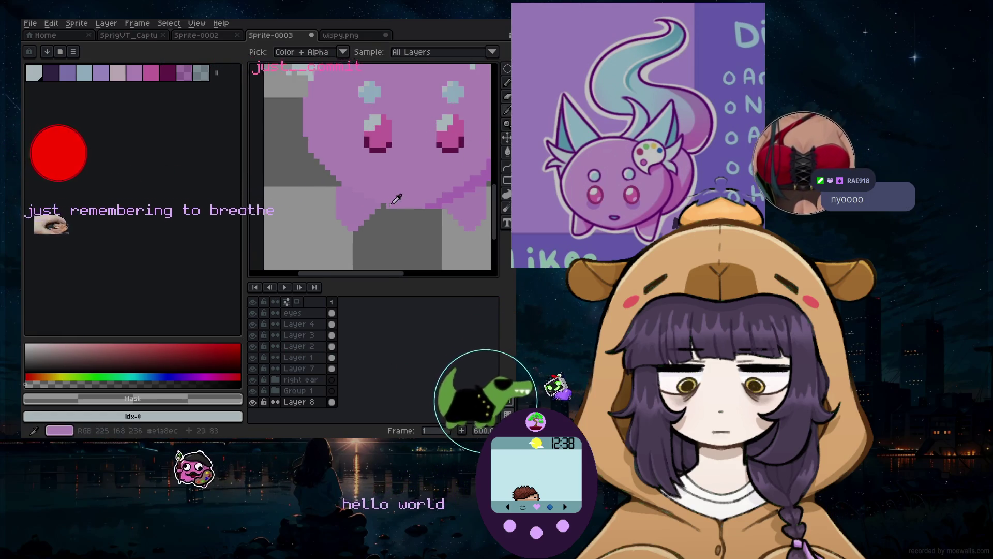
{"action": "left_click", "coordinate": [508, 92]}
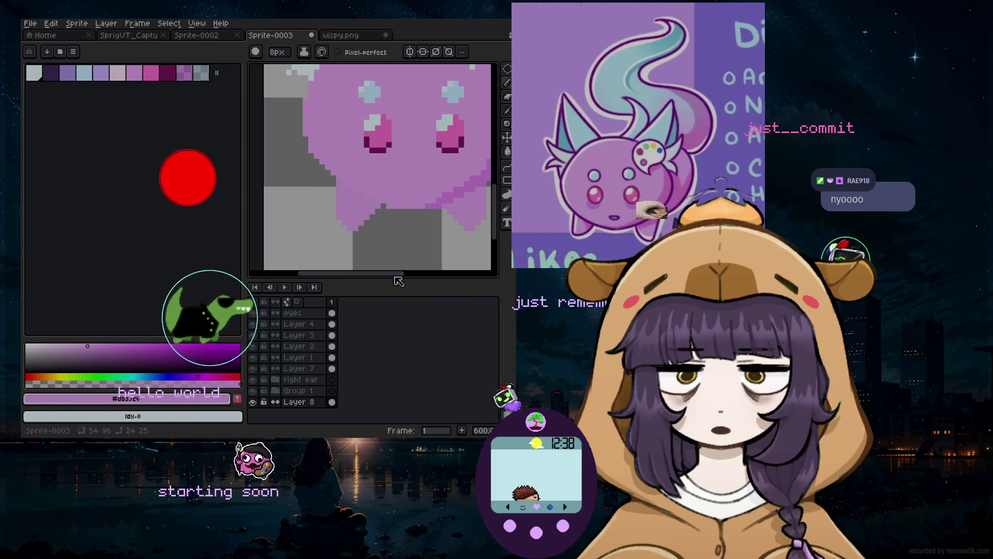
{"action": "left_click_drag", "start_coordinate": [395, 276], "coordinate": [416, 276]}
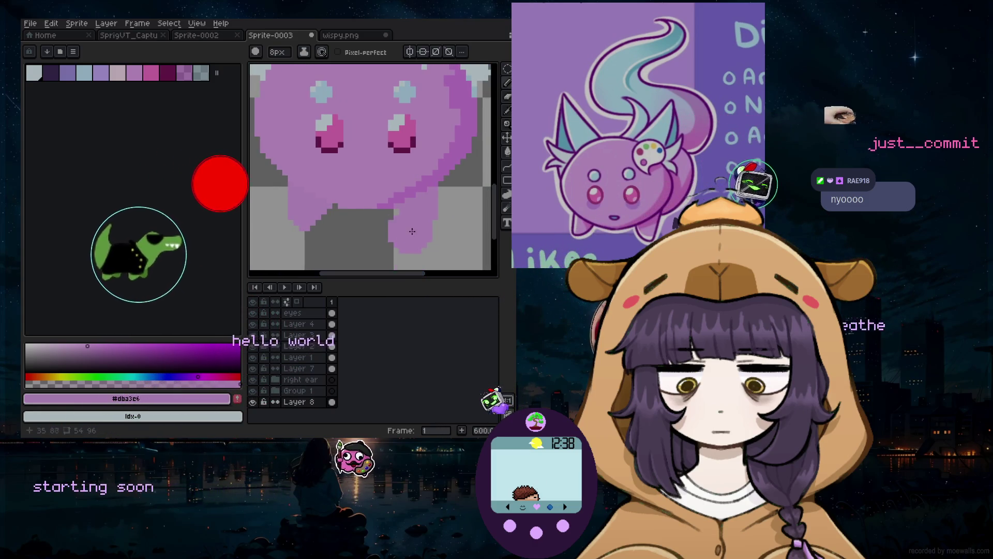
{"action": "scroll", "coordinate": [416, 191], "scroll_direction": "down", "scroll_amount": 3}
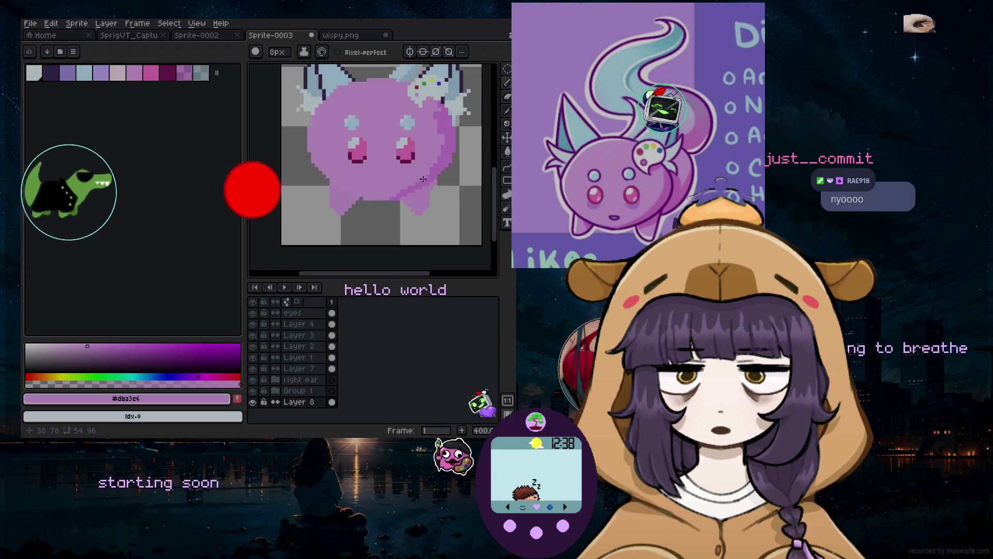
{"action": "scroll", "coordinate": [433, 107], "scroll_direction": "up", "scroll_amount": 1}
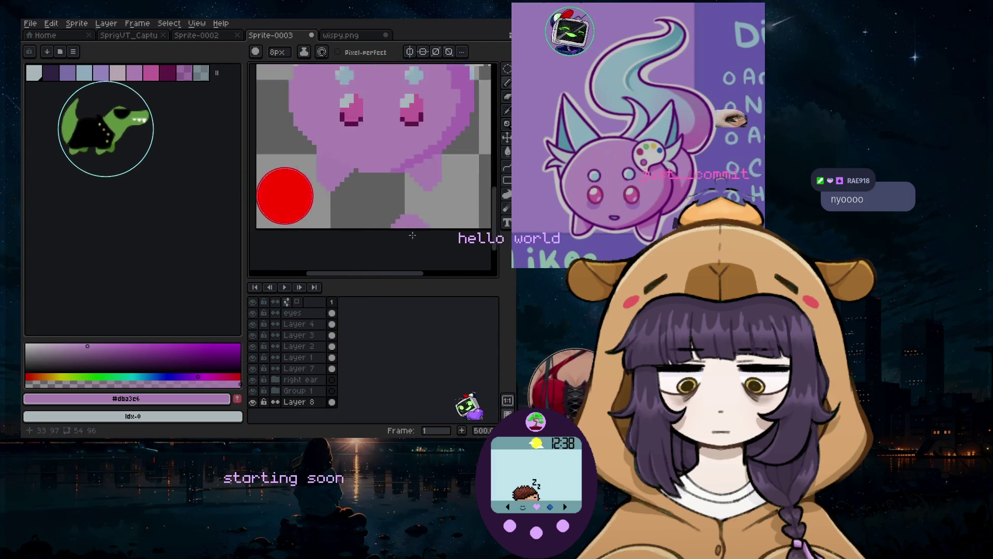